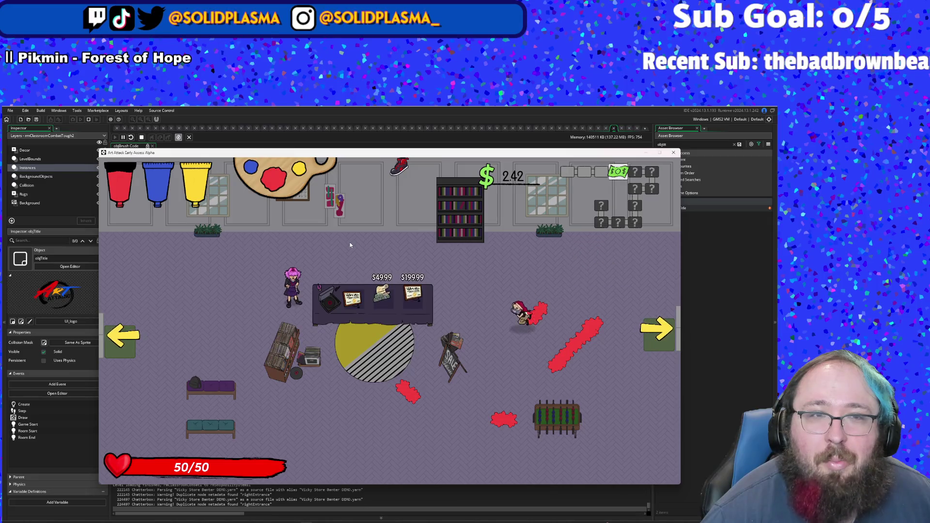
Step: Walk the player right to the item pedestal and pick up the Scope Creep item
{"action": "key", "text": "d"}
{"action": "key", "text": "w"}
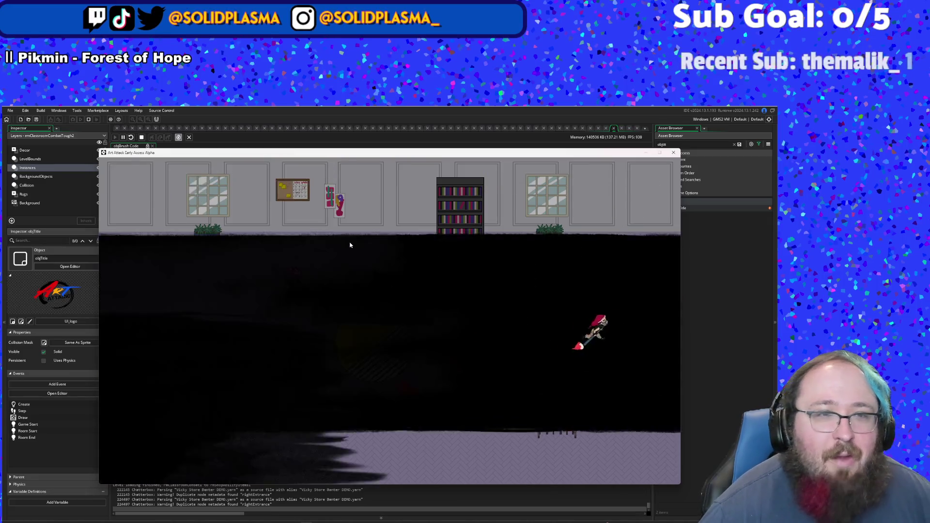
{"action": "key", "text": "d"}
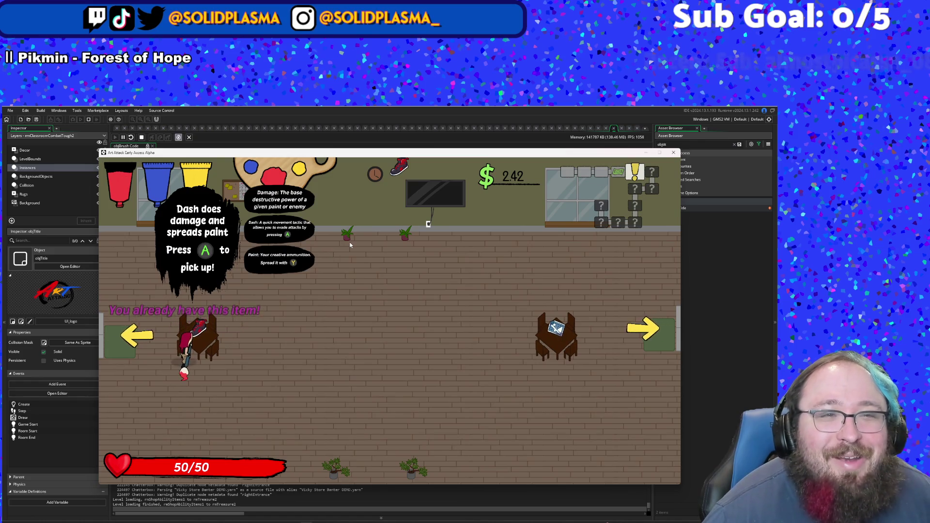
{"action": "key", "text": "s"}
{"action": "key", "text": "d"}
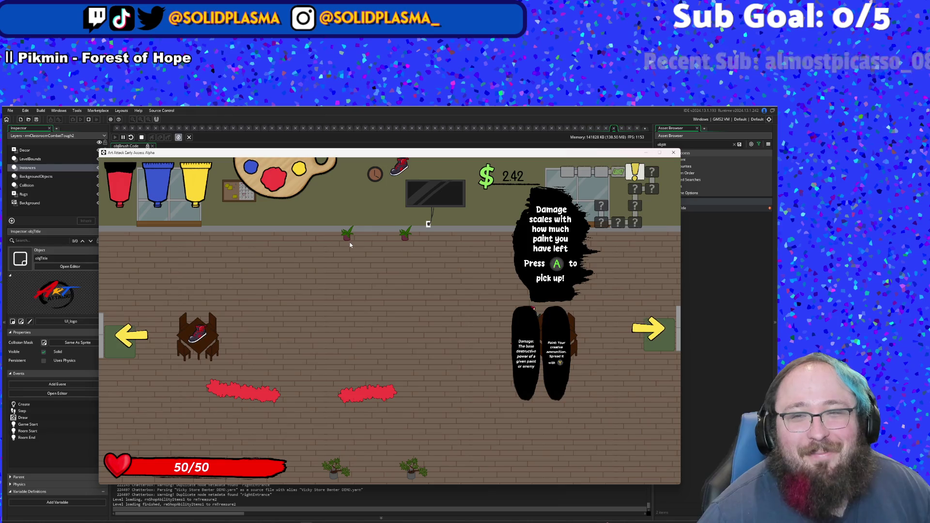
{"action": "key", "text": "e"}
Step: Dash through the enemy room painting the floor, then leave through the left door
{"action": "key", "text": "w"}
{"action": "key", "text": "d"}
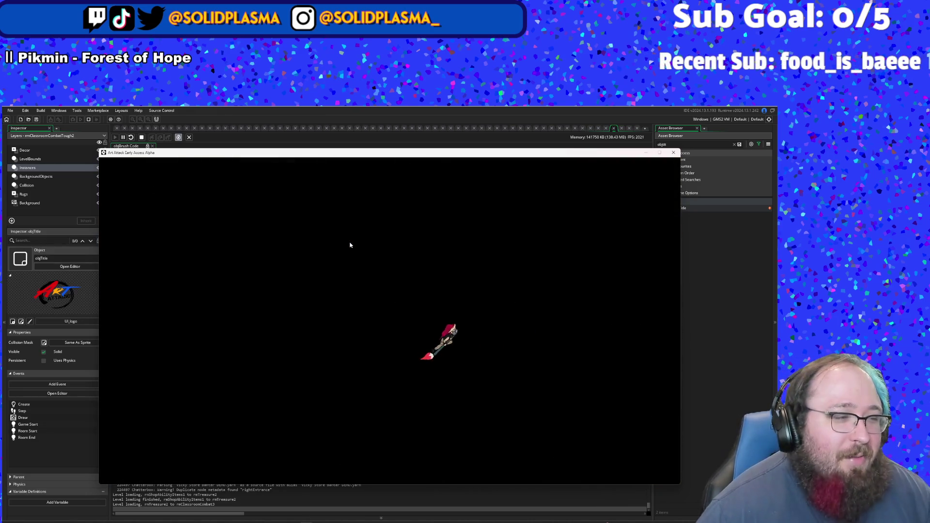
{"action": "key", "text": "d"}
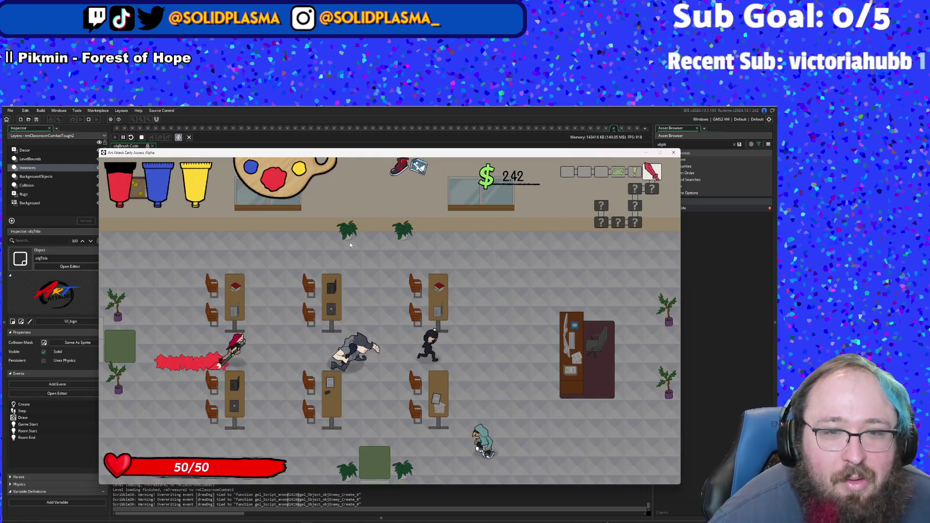
{"action": "key", "text": "a"}
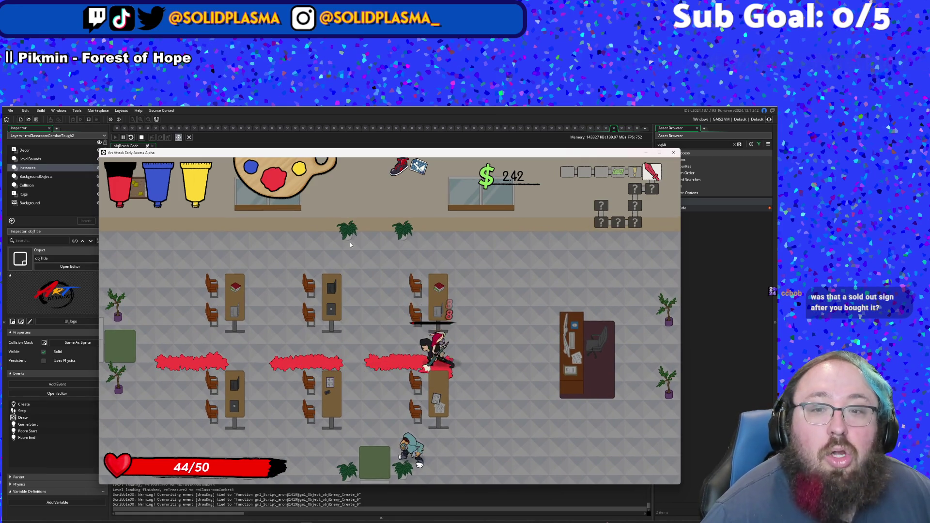
{"action": "key", "text": "a"}
{"action": "key", "text": "a"}
{"action": "key", "text": "s"}
{"action": "key", "text": "d"}
{"action": "key", "text": "a"}
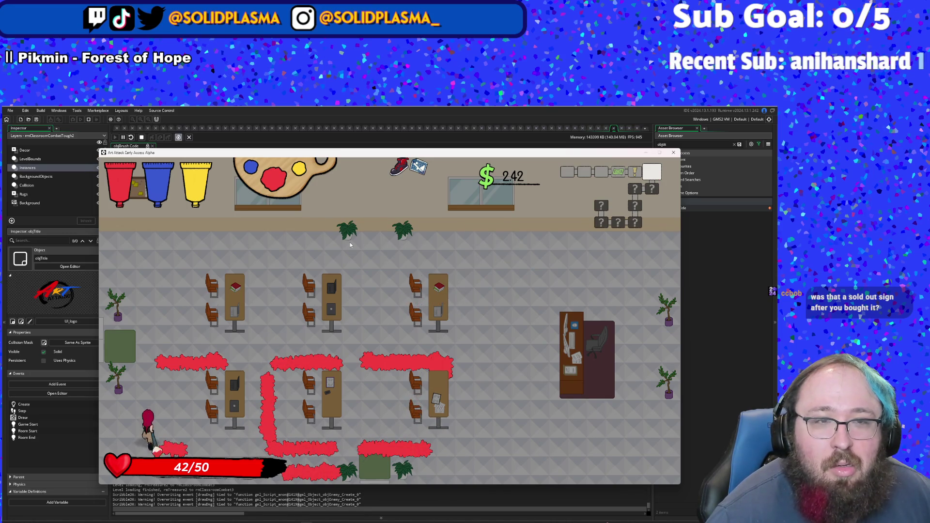
{"action": "key", "text": "w"}
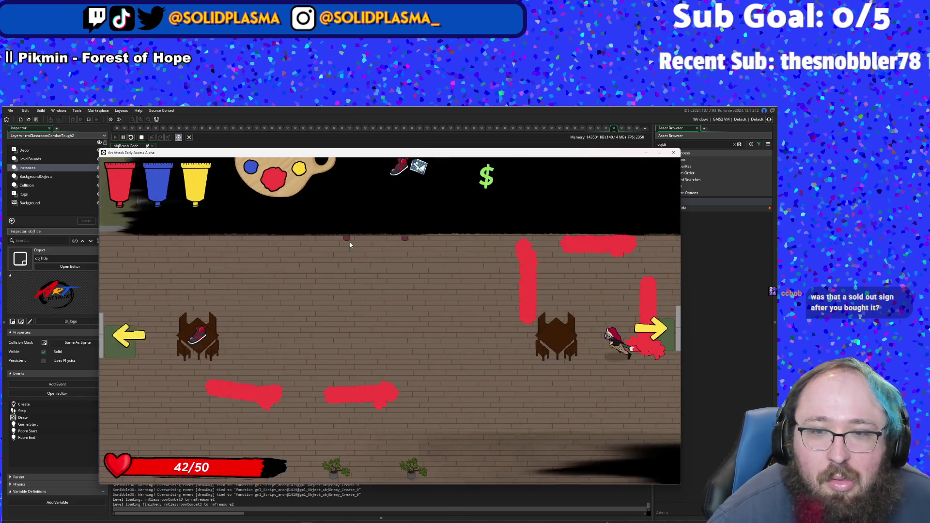
{"action": "key", "text": "a"}
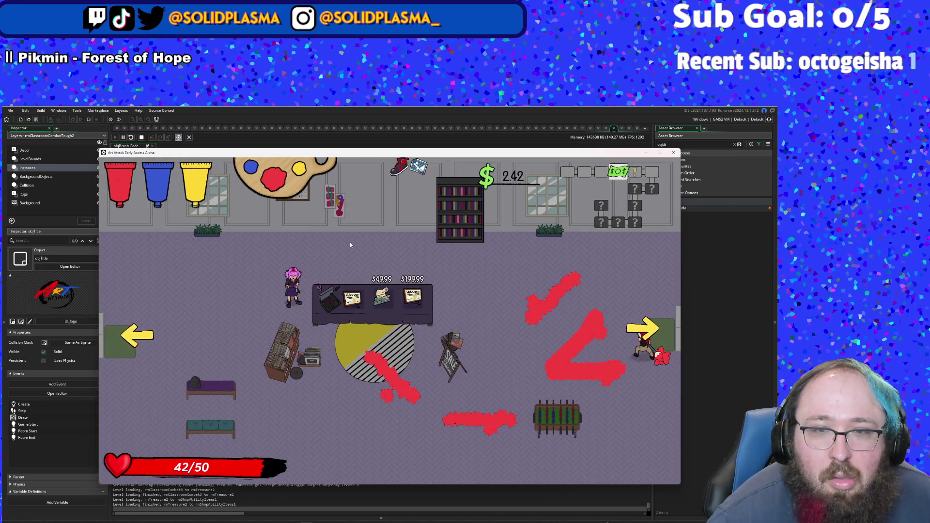
Step: Walk around the shop room past the counter and bring up the F1 debug menu
{"action": "key", "text": "a"}
{"action": "key", "text": "a"}
{"action": "key", "text": "w"}
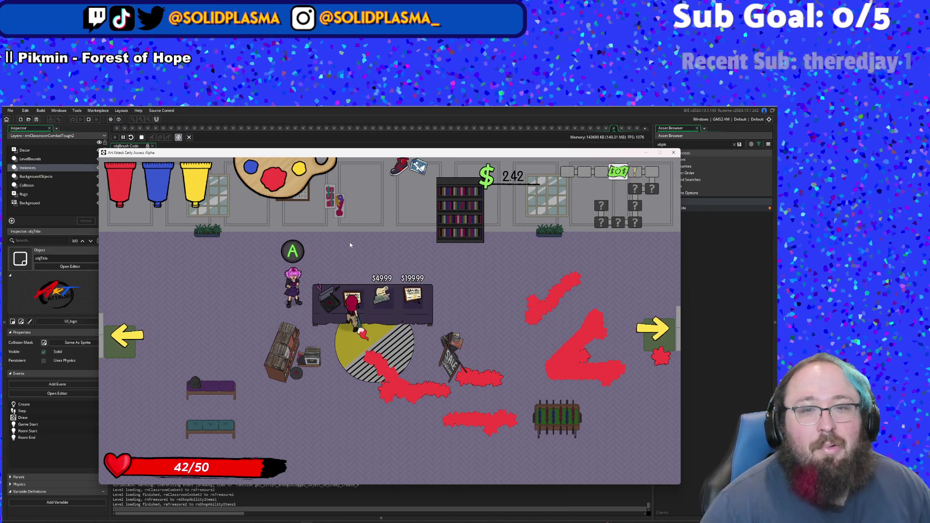
{"action": "key", "text": "s"}
{"action": "key", "text": "a"}
{"action": "key", "text": "w"}
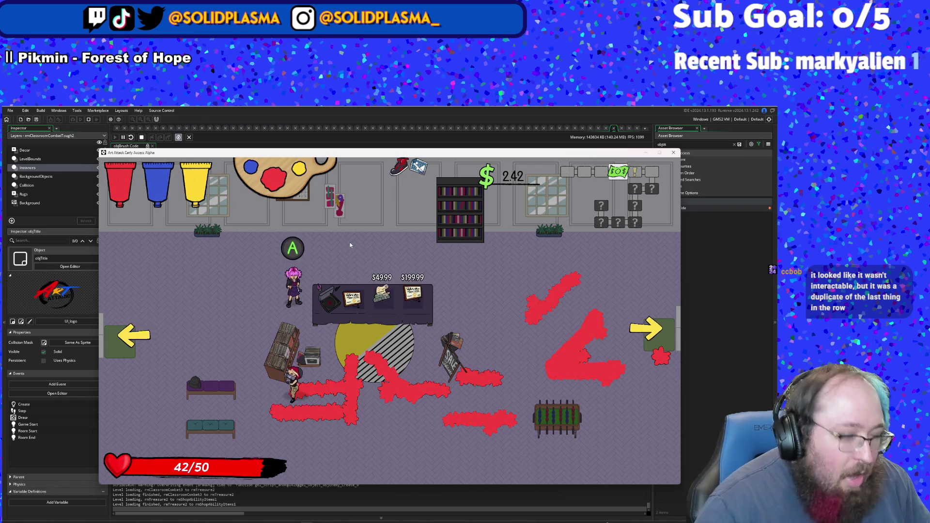
{"action": "key", "text": "F1"}
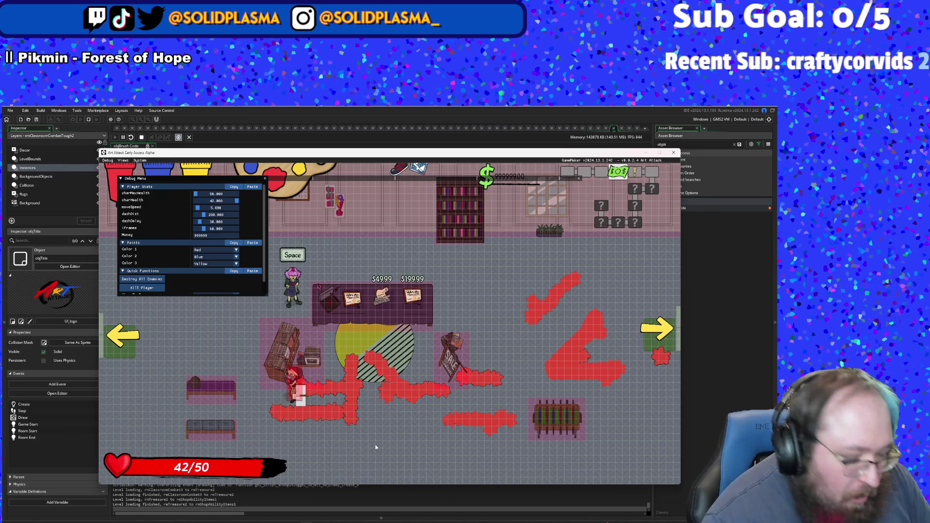
Step: Browse the running instances in the debugger's Instances list, then switch back to the game window
{"action": "left_click", "coordinate": [352, 503]}
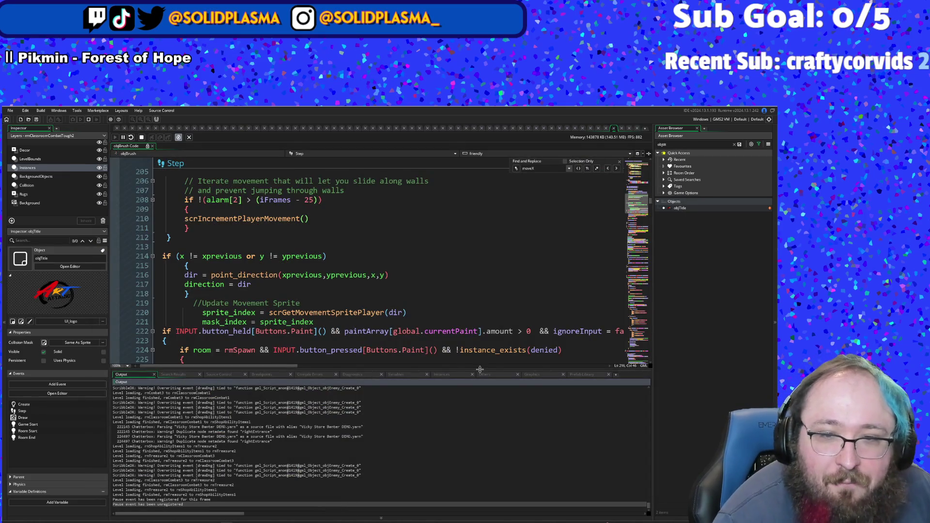
{"action": "left_click", "coordinate": [443, 374]}
{"action": "scroll", "coordinate": [424, 405], "scroll_direction": "down", "scroll_amount": 5}
{"action": "mouse_move", "coordinate": [579, 416]}
{"action": "left_mouse_down"}
{"action": "mouse_move", "coordinate": [571, 495]}
{"action": "mouse_move", "coordinate": [578, 508]}
{"action": "left_mouse_up"}
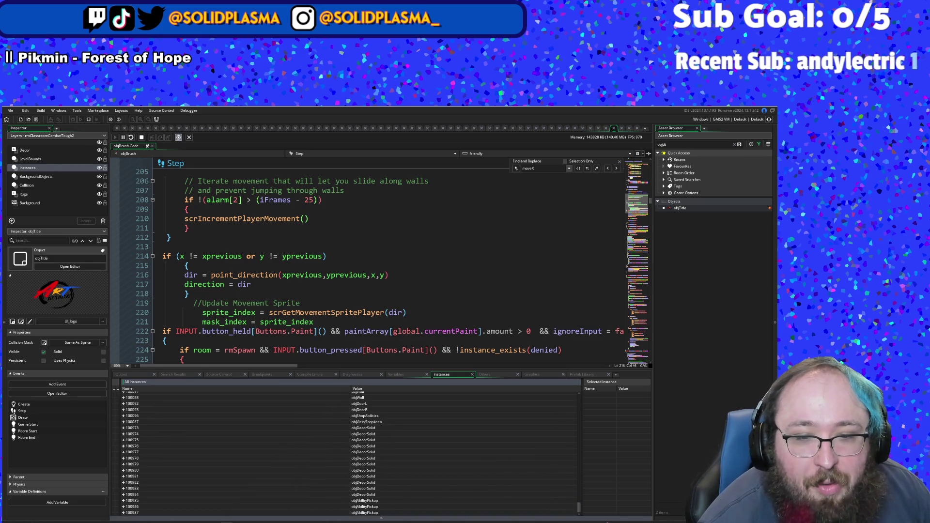
{"action": "key", "text": "alt+Tab"}
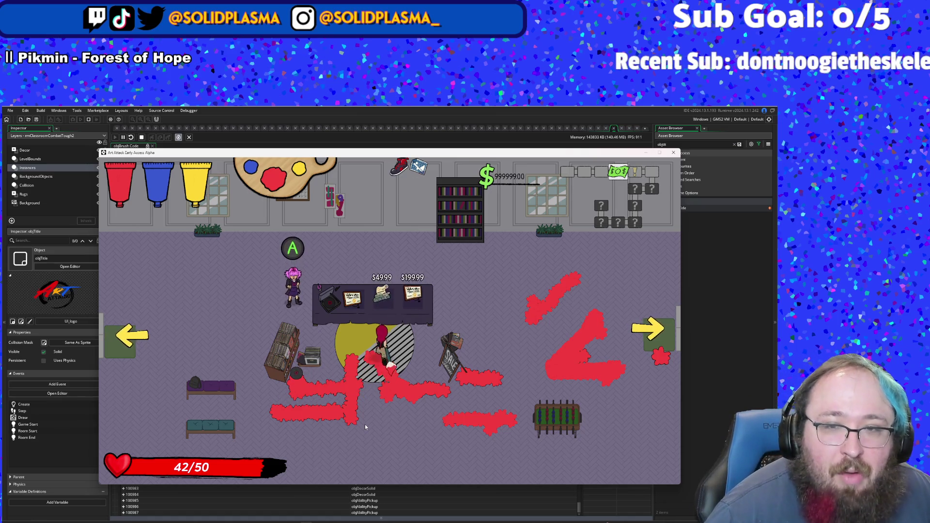
Step: Buy the Bachelor of Fine Arts at the shop counter and close the game
{"action": "key", "text": "space"}
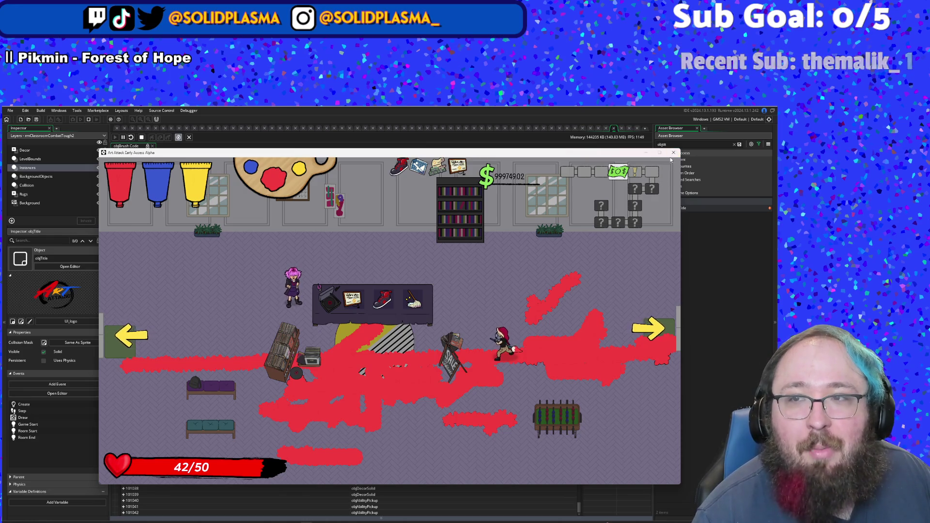
{"action": "key", "text": "Escape"}
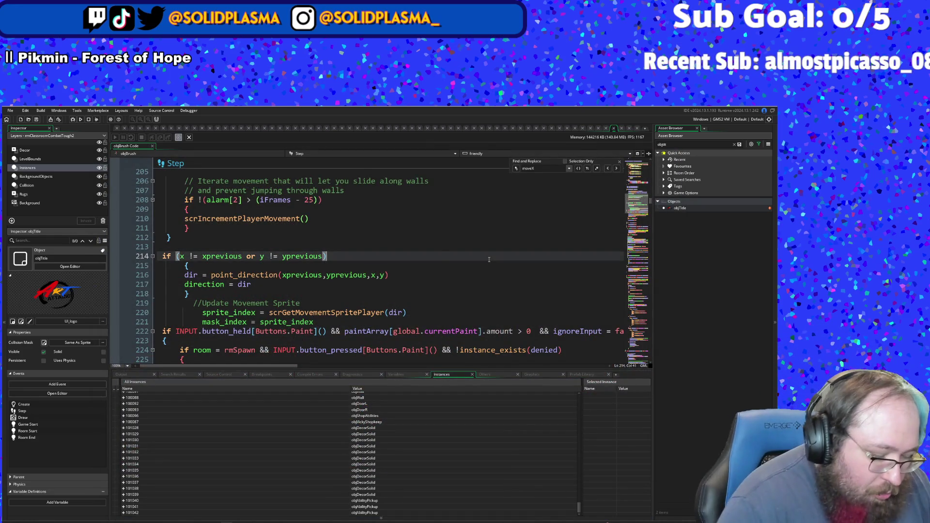
Step: Open objAbilityPickup's code via a Ctrl+T search for 'Ab' and inspect its Create event lines
{"action": "key", "text": "ctrl+t"}
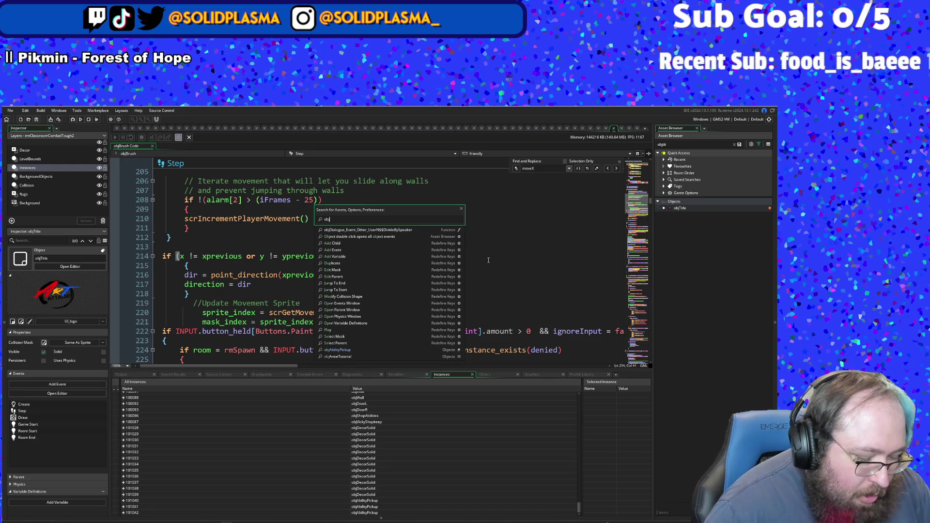
{"action": "type", "text": "Ab"}
{"action": "key", "text": "Return"}
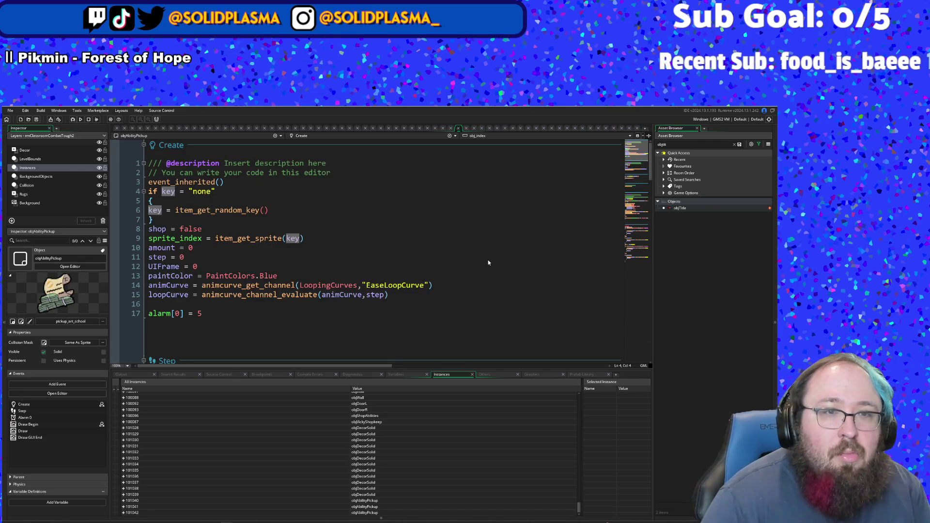
{"action": "left_click", "coordinate": [211, 202]}
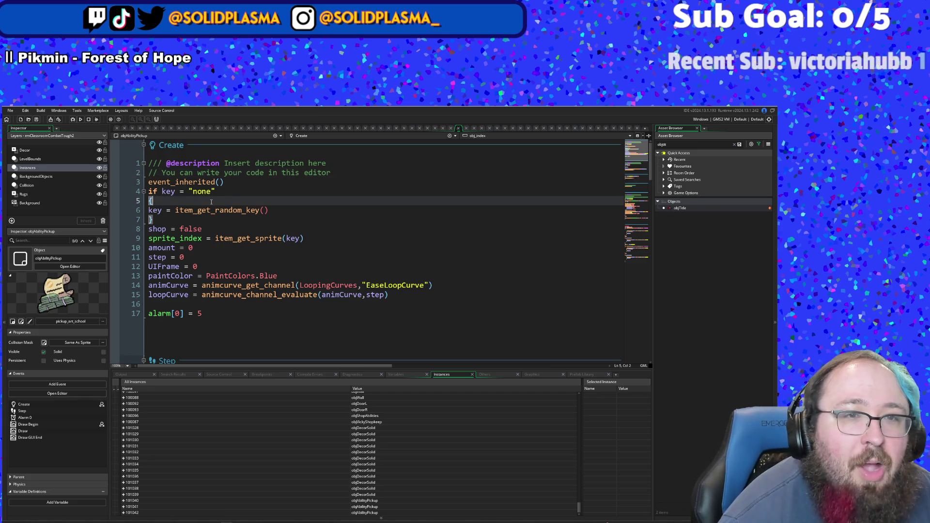
{"action": "left_click", "coordinate": [198, 183]}
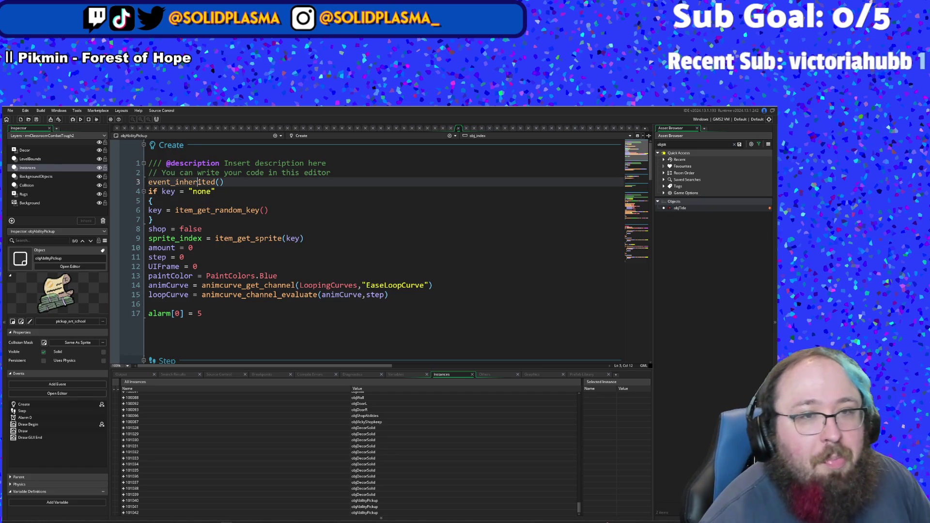
{"action": "left_click", "coordinate": [192, 267]}
{"action": "left_click", "coordinate": [198, 248]}
{"action": "left_click", "coordinate": [206, 238]}
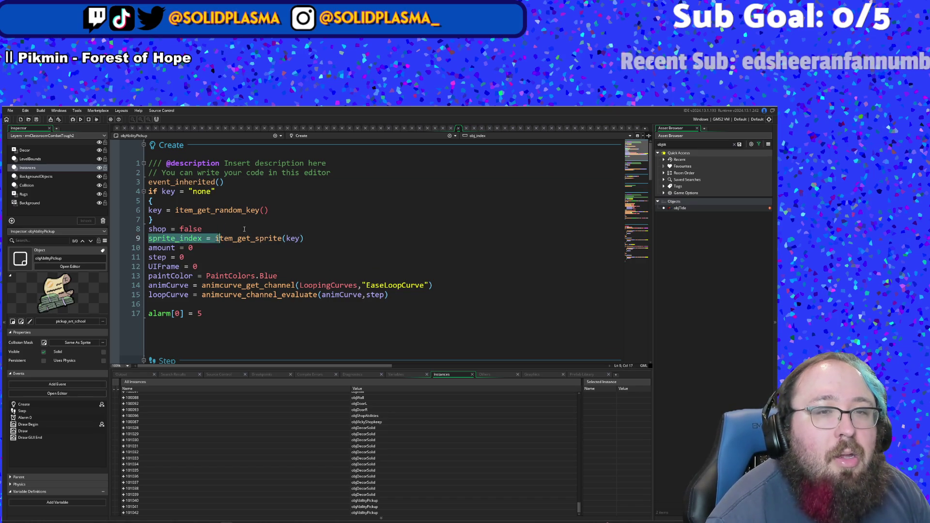
Step: Select the Create event's sprite_index line, then scroll down to the Alarm 0 soldout check
{"action": "triple_click", "coordinate": [275, 238]}
{"action": "right_click", "coordinate": [273, 240]}
{"action": "left_click", "coordinate": [246, 251]}
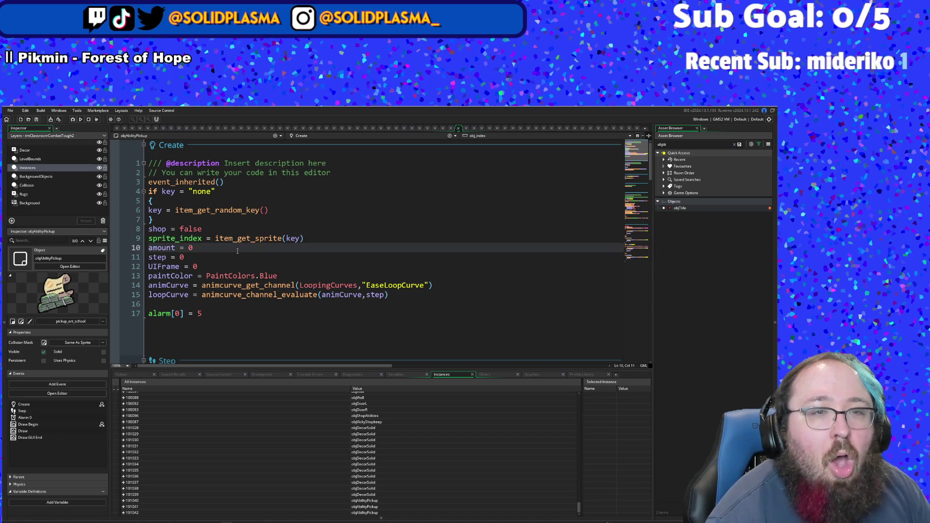
{"action": "left_click", "coordinate": [310, 238]}
{"action": "left_click", "coordinate": [310, 238]}
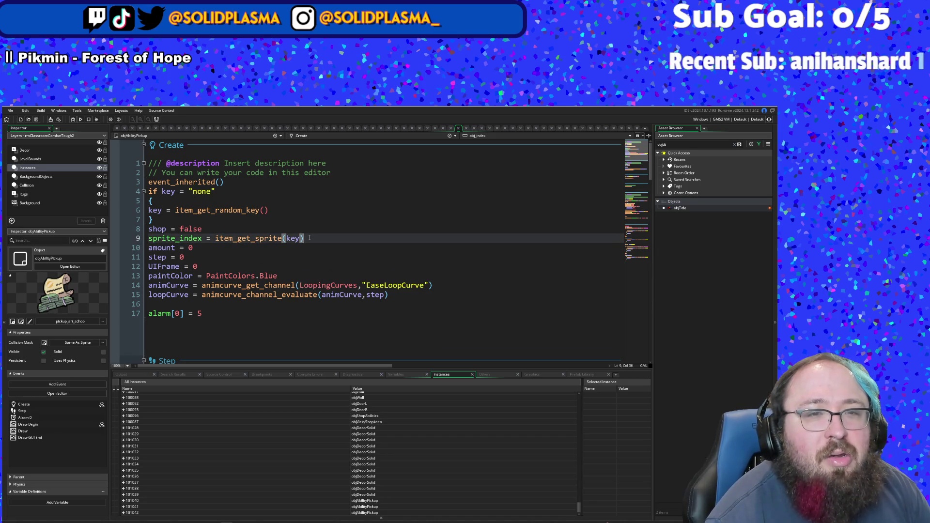
{"action": "left_click_drag", "start_coordinate": [309, 238], "coordinate": [135, 257]}
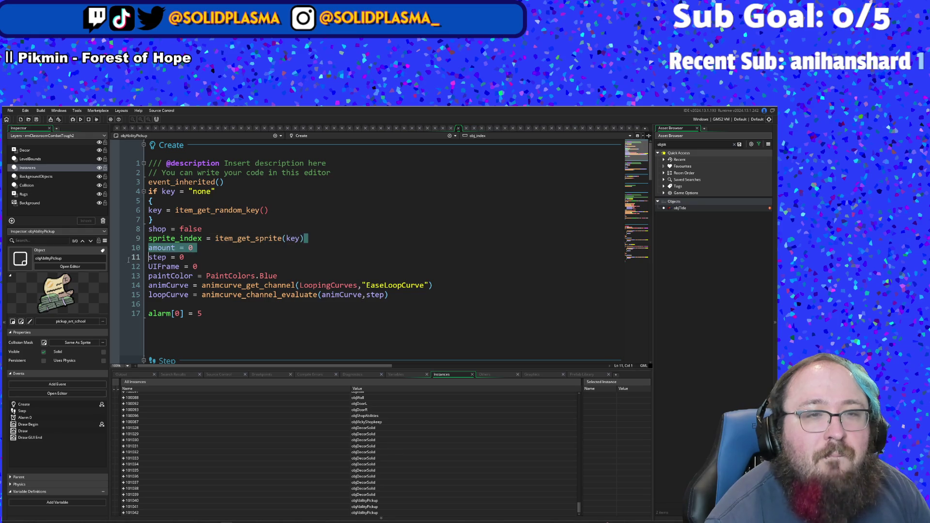
{"action": "left_click_drag", "start_coordinate": [305, 238], "coordinate": [148, 238]}
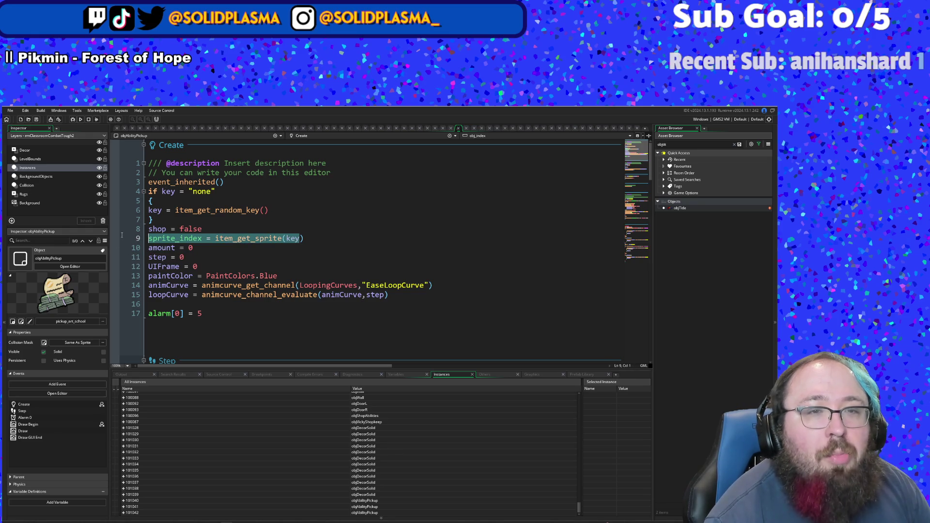
{"action": "right_click", "coordinate": [198, 238]}
{"action": "left_click", "coordinate": [244, 263]}
{"action": "scroll", "coordinate": [244, 263], "scroll_direction": "down", "scroll_amount": 10}
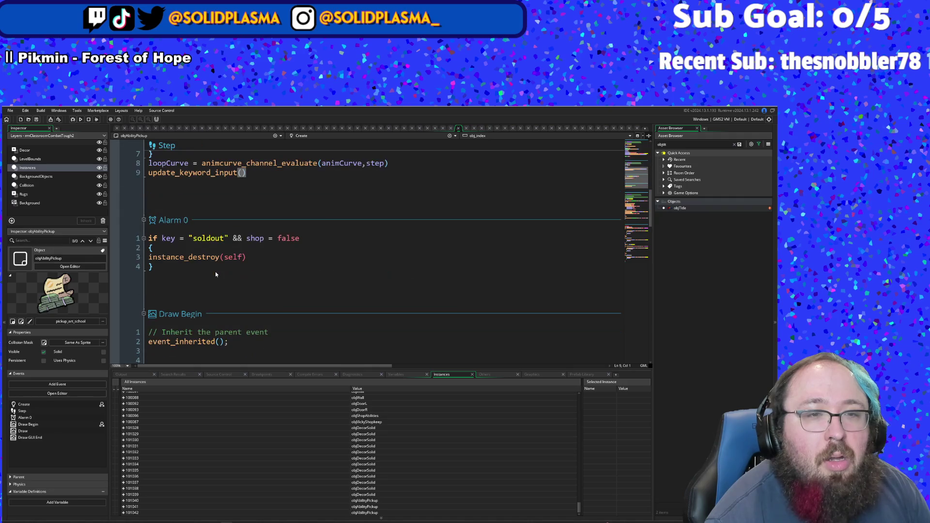
Step: Add 'sprite_index = item_get_sprite(key)' with its closing bracket at the top of Alarm 0
{"action": "left_click", "coordinate": [244, 263]}
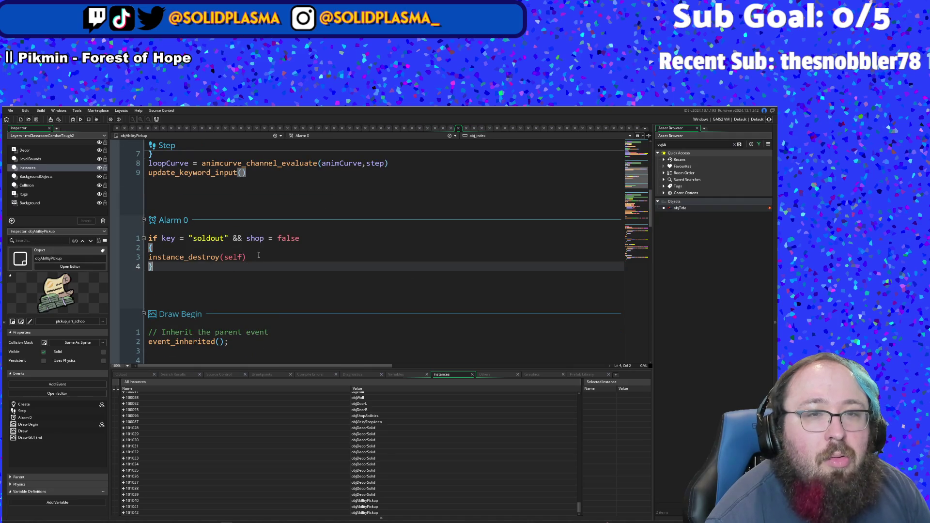
{"action": "left_click", "coordinate": [149, 238]}
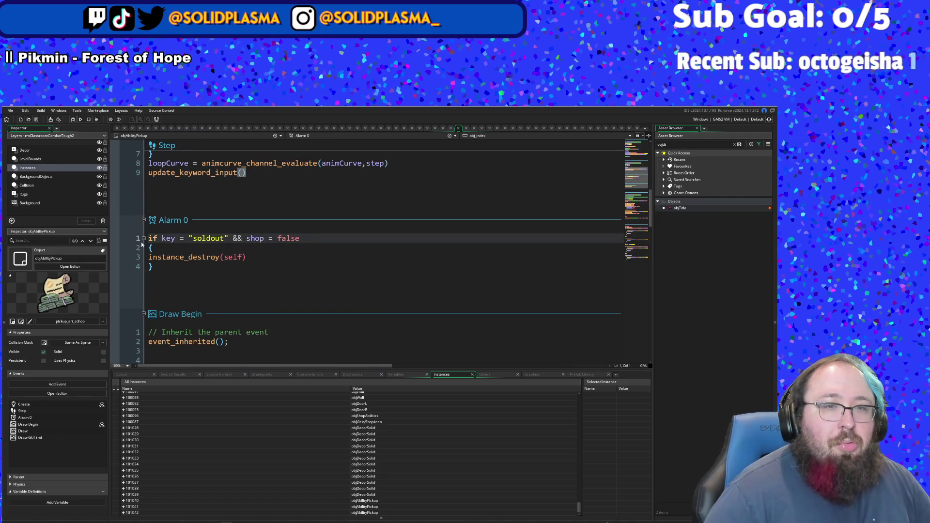
{"action": "key", "text": "Return"}
{"action": "key", "text": "Up"}
{"action": "type", "text": "sprite_index = item_get_sprite(key"}
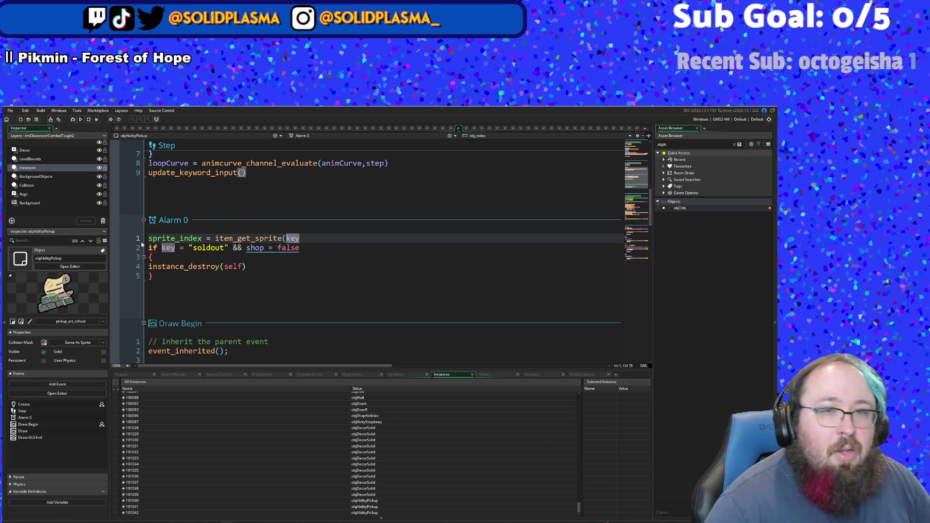
{"action": "left_click", "coordinate": [263, 310]}
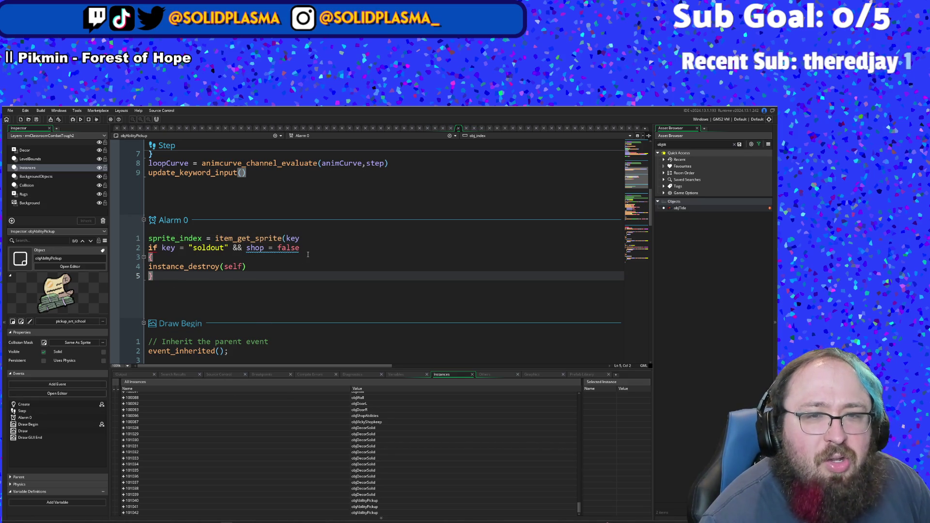
{"action": "left_click", "coordinate": [308, 236]}
{"action": "type", "text": ")"}
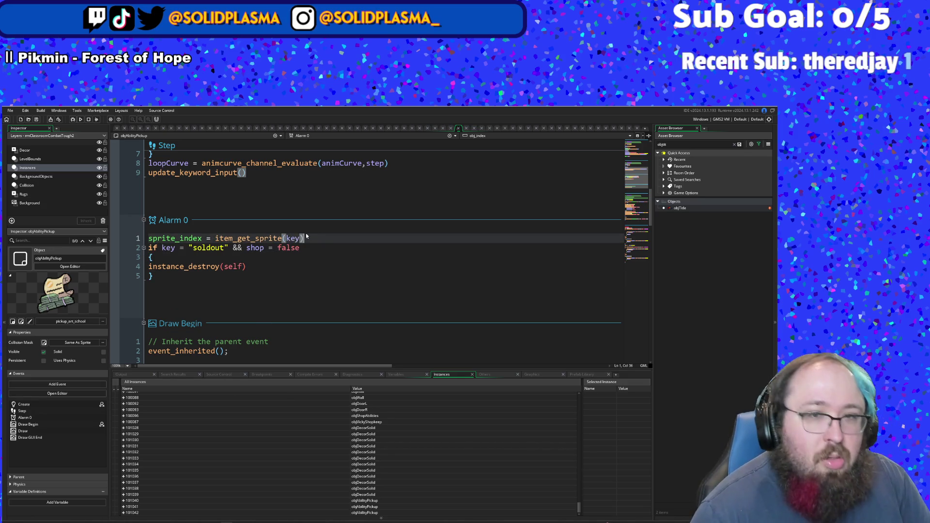
Step: Review the Create event's sprite and variable lines, then debug-run the game
{"action": "scroll", "coordinate": [299, 283], "scroll_direction": "up", "scroll_amount": 2}
{"action": "scroll", "coordinate": [299, 283], "scroll_direction": "up", "scroll_amount": 5}
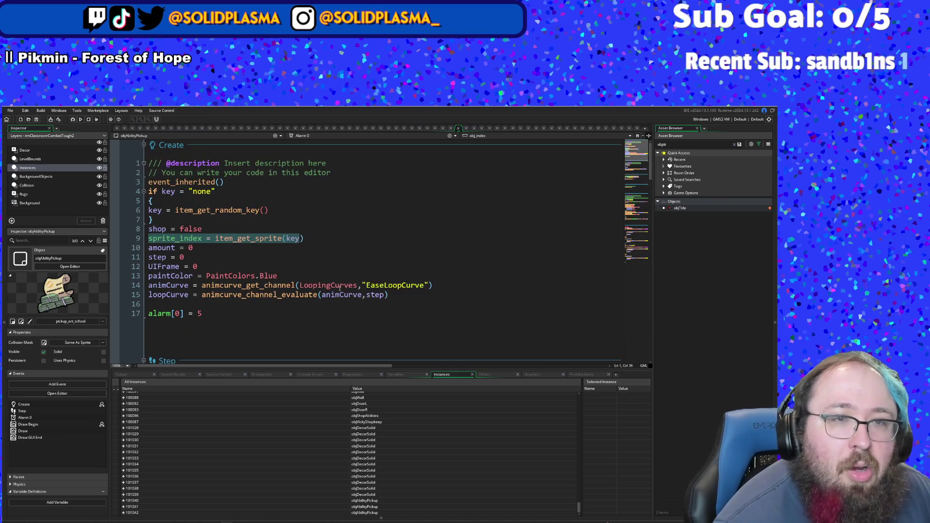
{"action": "left_click", "coordinate": [222, 251]}
{"action": "left_click", "coordinate": [232, 265]}
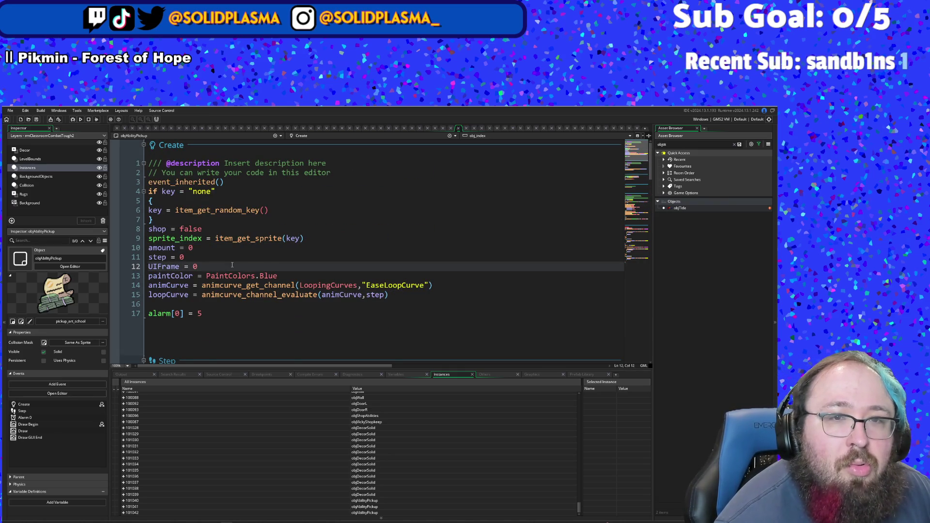
{"action": "scroll", "coordinate": [232, 265], "scroll_direction": "down", "scroll_amount": 8}
{"action": "scroll", "coordinate": [237, 259], "scroll_direction": "up", "scroll_amount": 2}
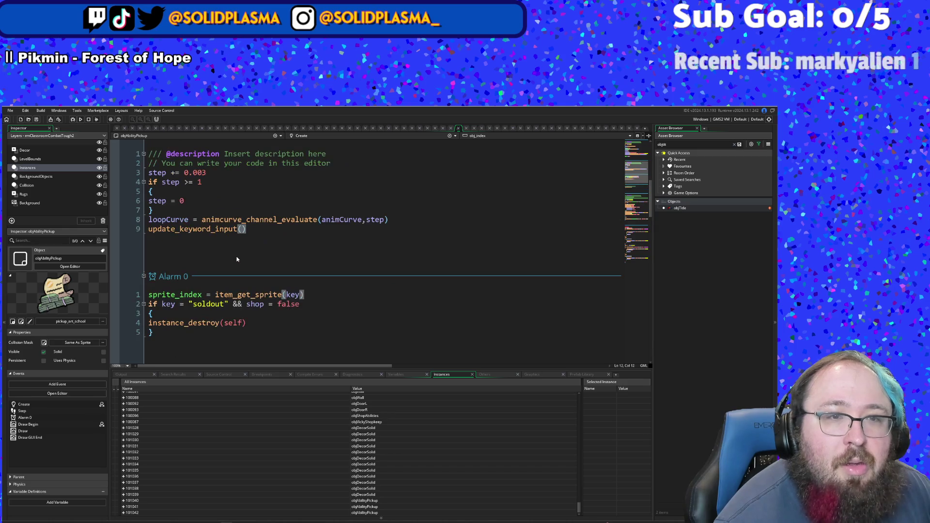
{"action": "left_click", "coordinate": [236, 259]}
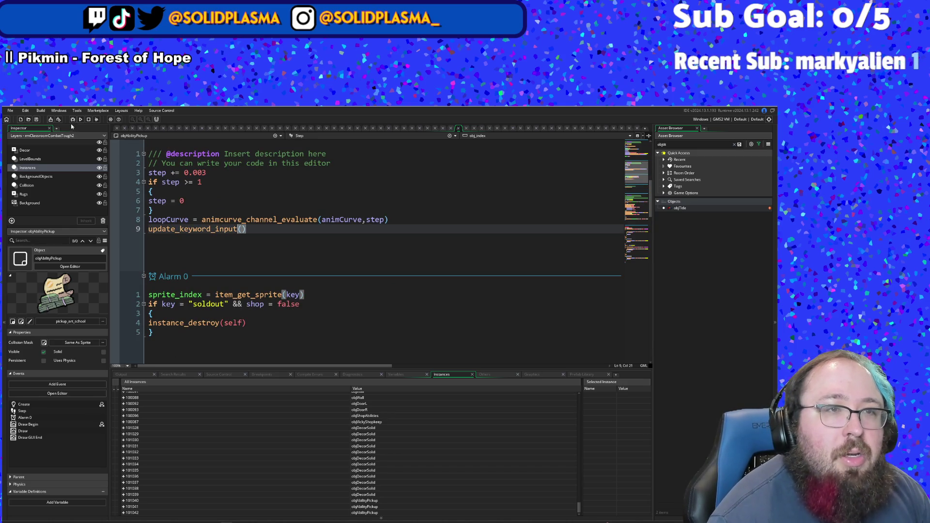
{"action": "left_click", "coordinate": [72, 119]}
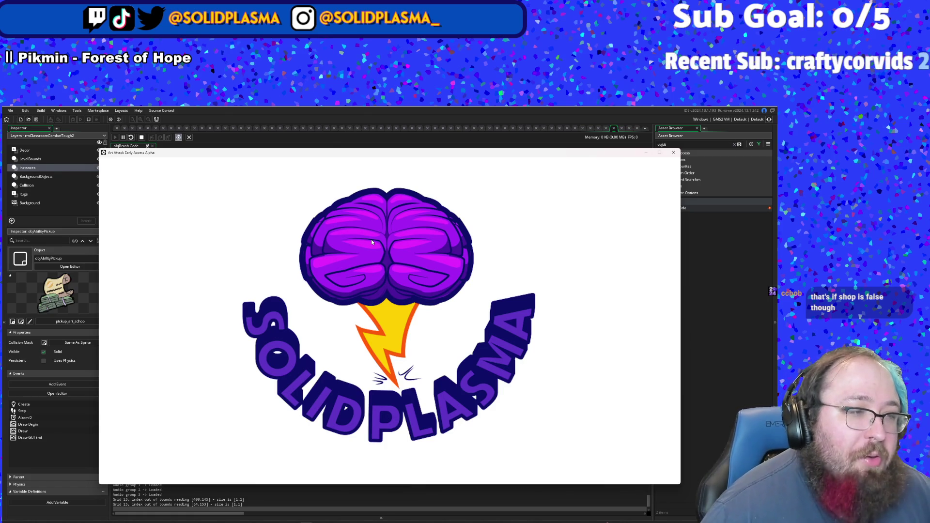
Step: Start the game and walk through the first rooms, skipping Anne's dialogue
{"action": "key", "text": "Return"}
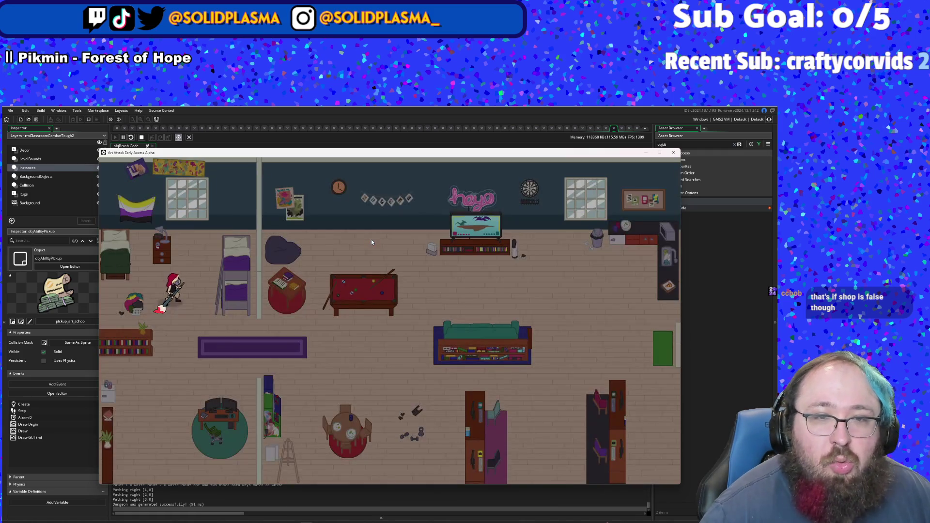
{"action": "key", "text": "d"}
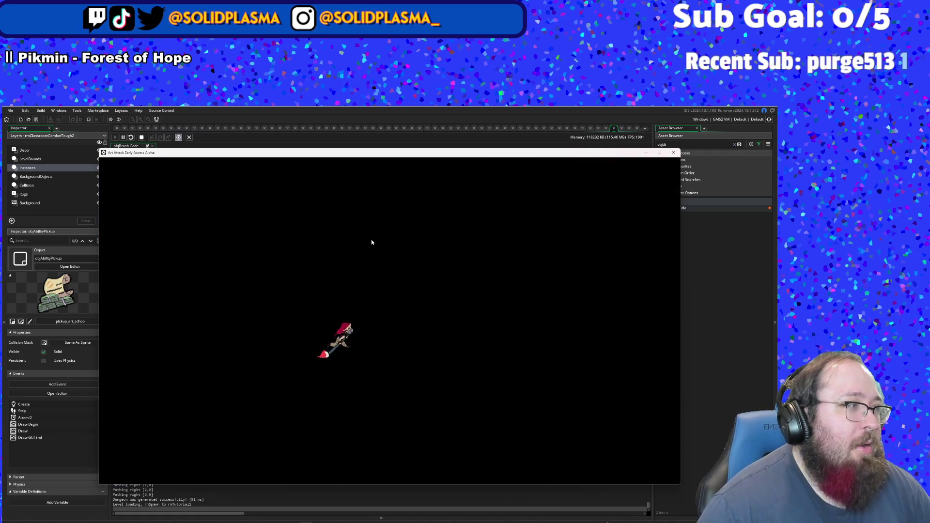
{"action": "key", "text": "d"}
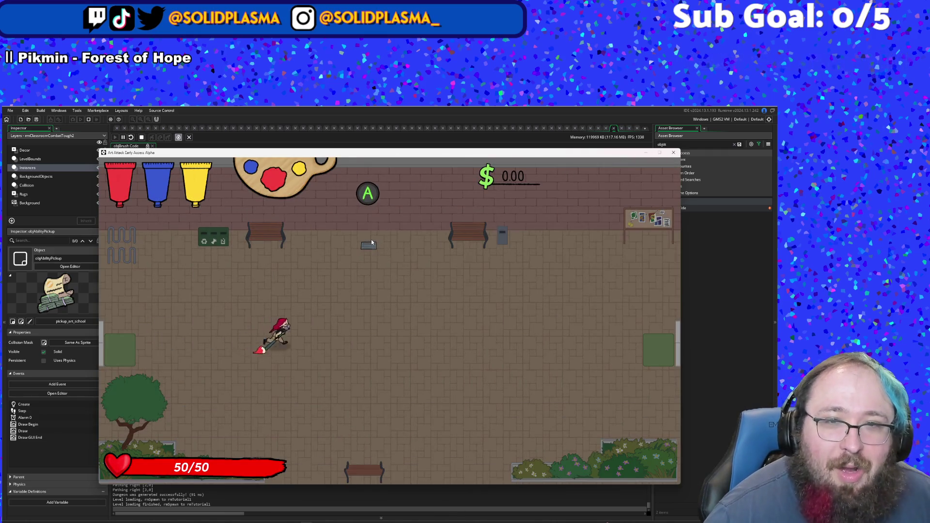
{"action": "key", "text": "w"}
{"action": "key", "text": "space"}
{"action": "key", "text": "space"}
{"action": "key", "text": "s"}
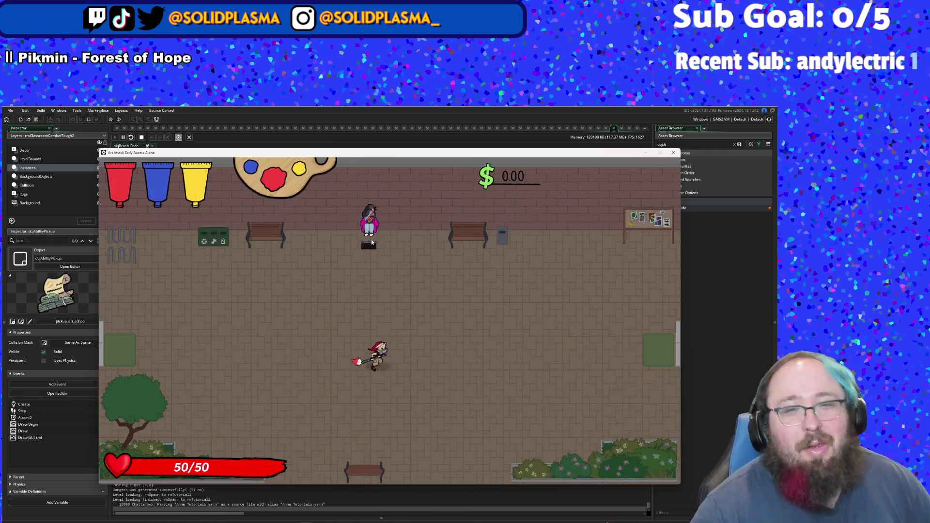
{"action": "key", "text": "d"}
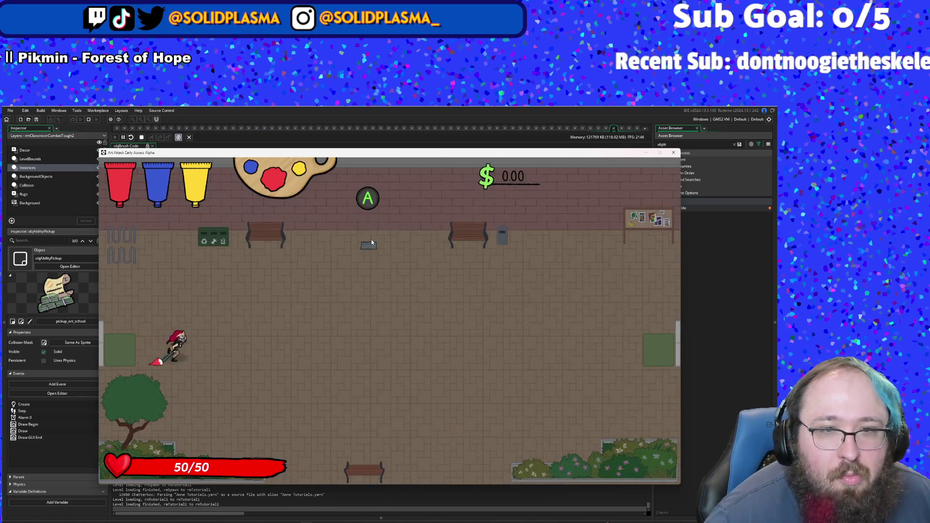
{"action": "key", "text": "w+d"}
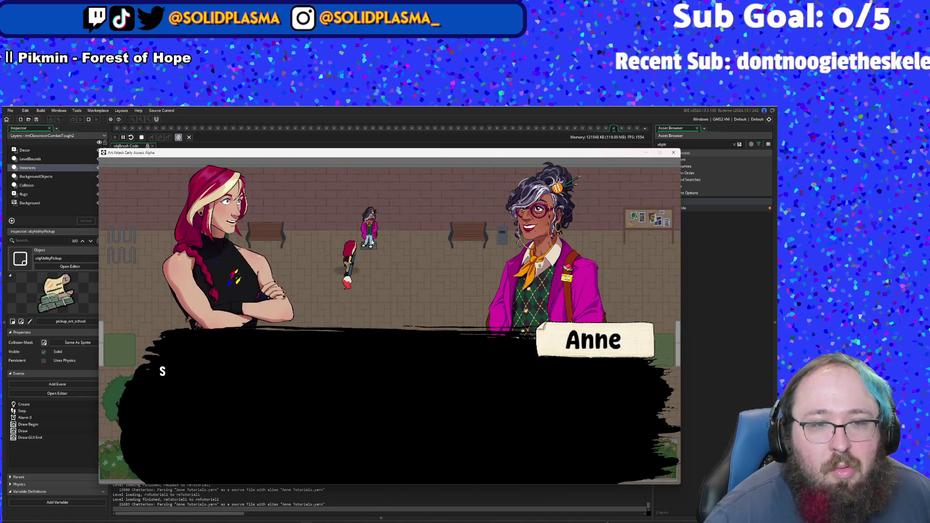
{"action": "key", "text": "space"}
{"action": "key", "text": "s+d"}
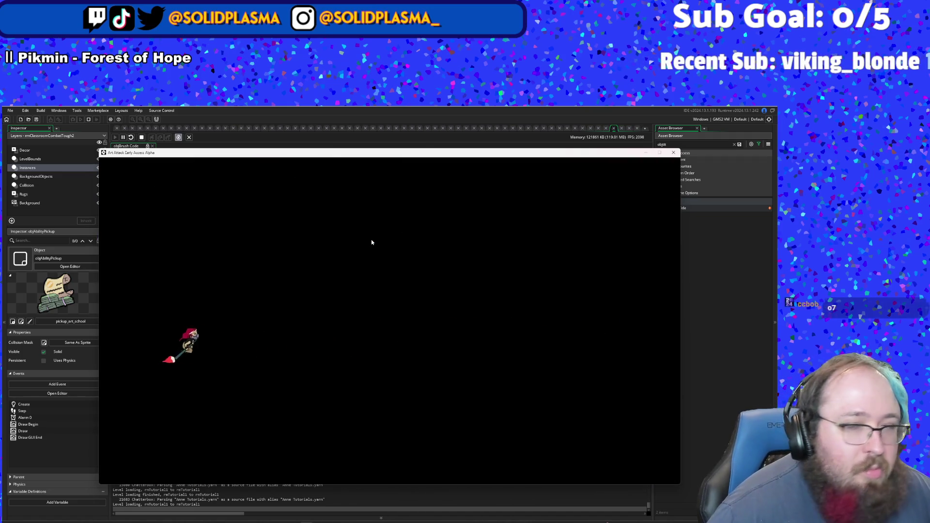
Step: Get past Anne again, defeat the enemy, and push on into the next combat room
{"action": "key", "text": "d"}
{"action": "key", "text": "w+d"}
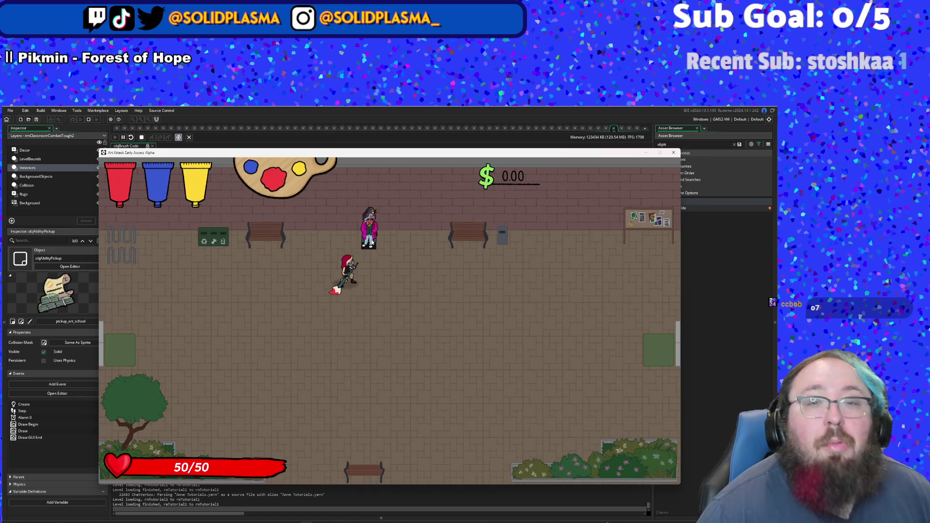
{"action": "key", "text": "space"}
{"action": "key", "text": "s+d"}
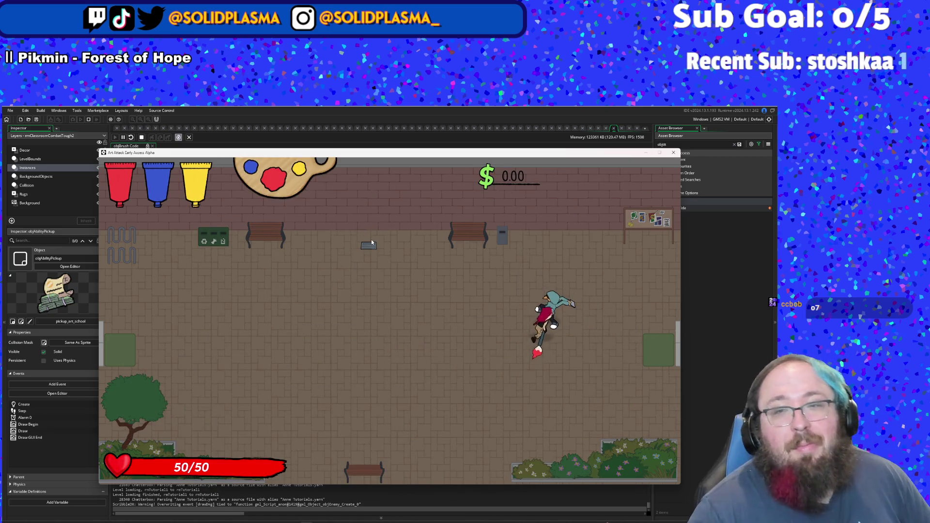
{"action": "key", "text": "space"}
{"action": "key", "text": "space"}
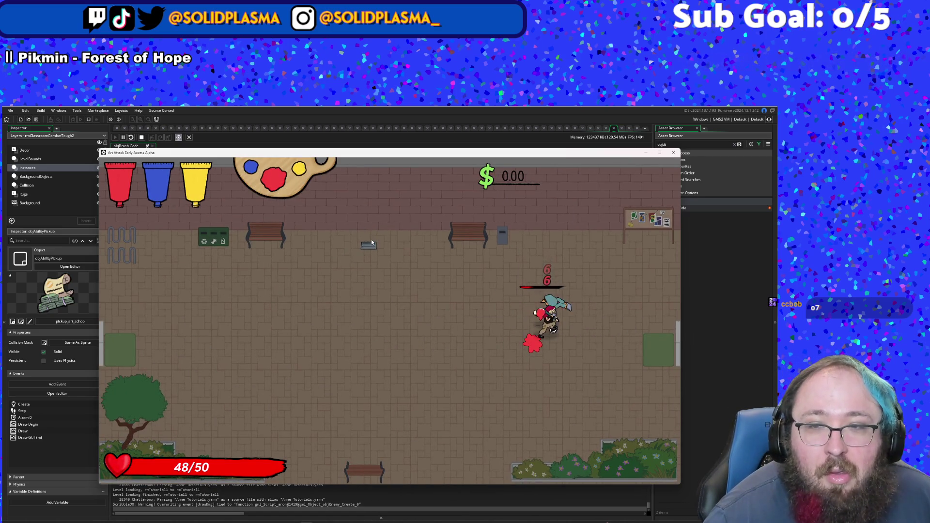
{"action": "key", "text": "s+d"}
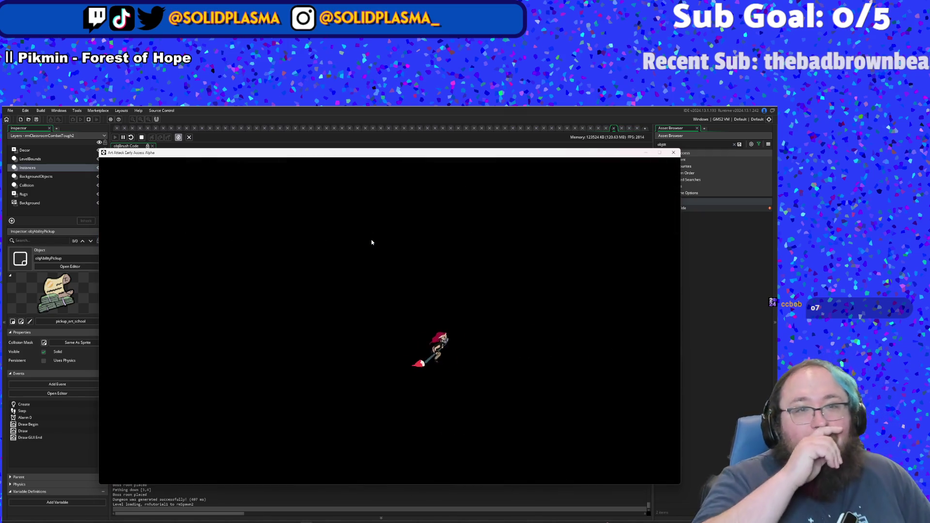
{"action": "key", "text": "d"}
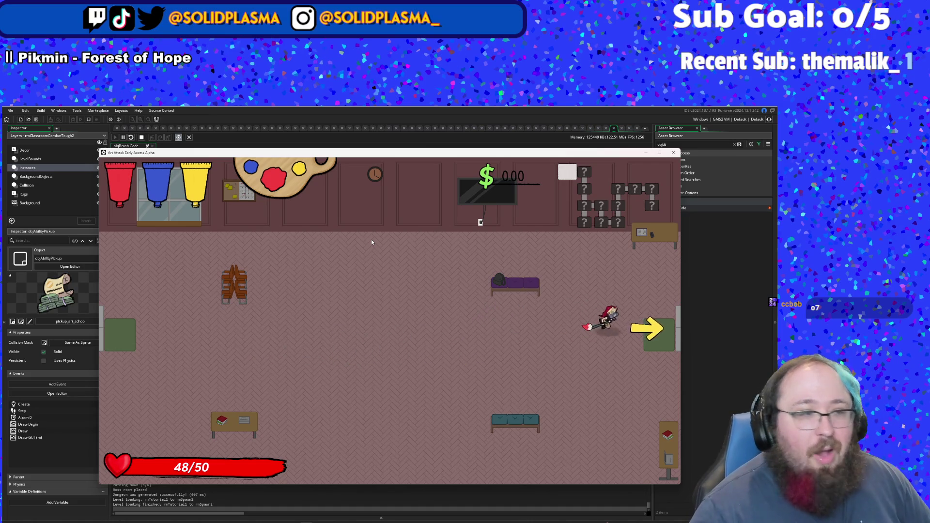
{"action": "key", "text": "d"}
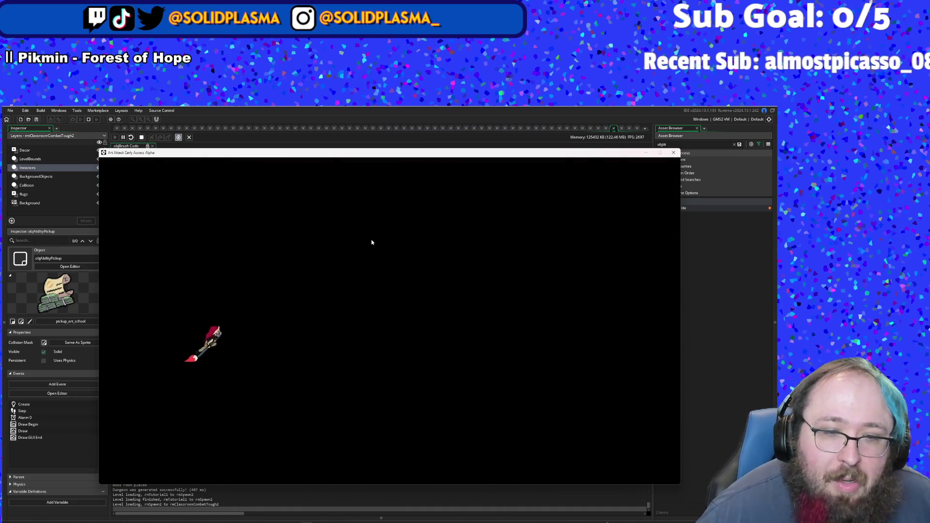
{"action": "key", "text": "d"}
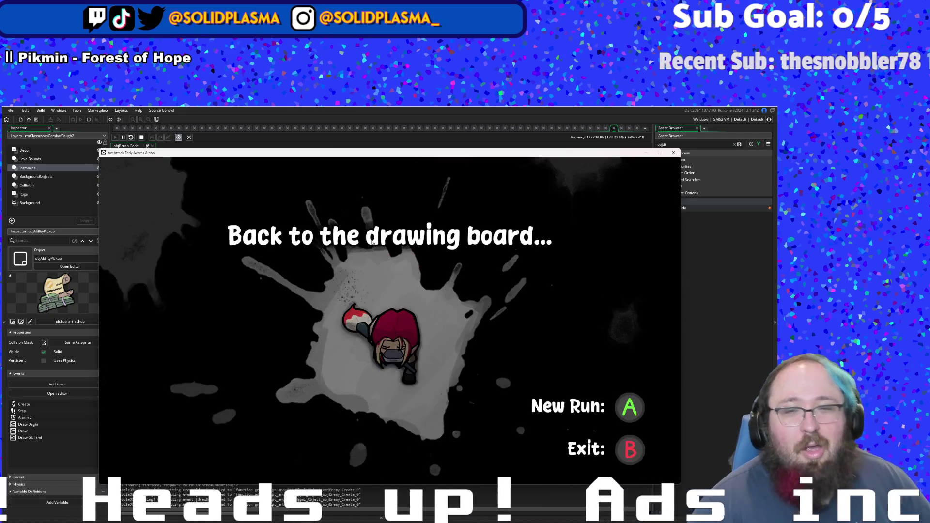
Step: Start a new run from the game-over screen and cross the hub past Anne's cutscene
{"action": "key", "text": "Return"}
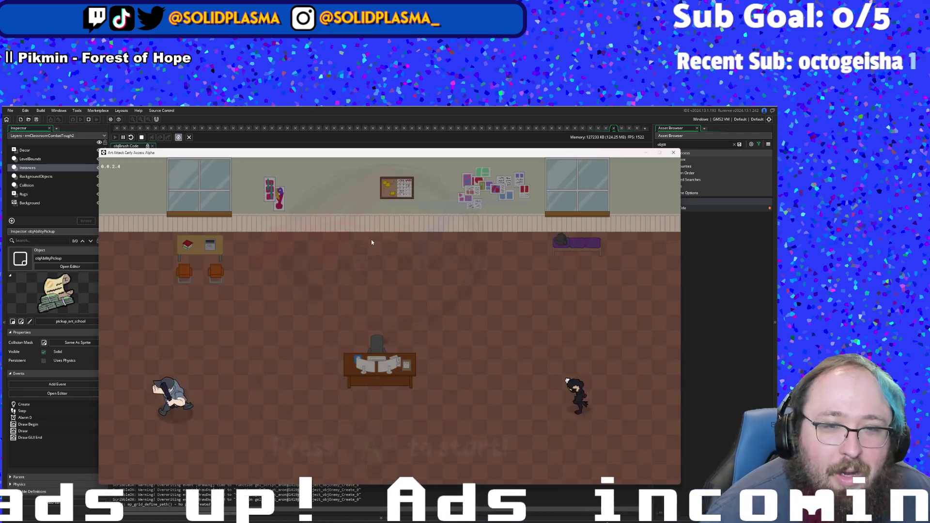
{"action": "key", "text": "Return"}
{"action": "key", "text": "d"}
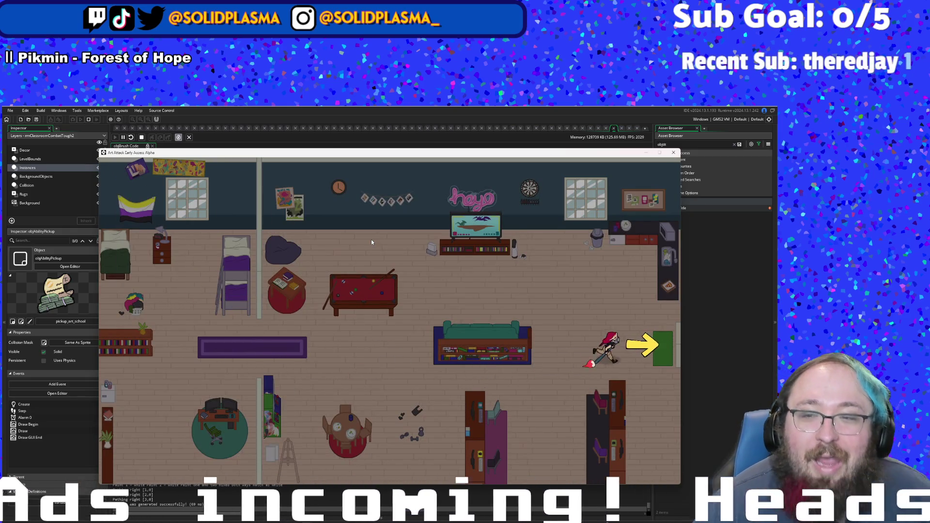
{"action": "key", "text": "a"}
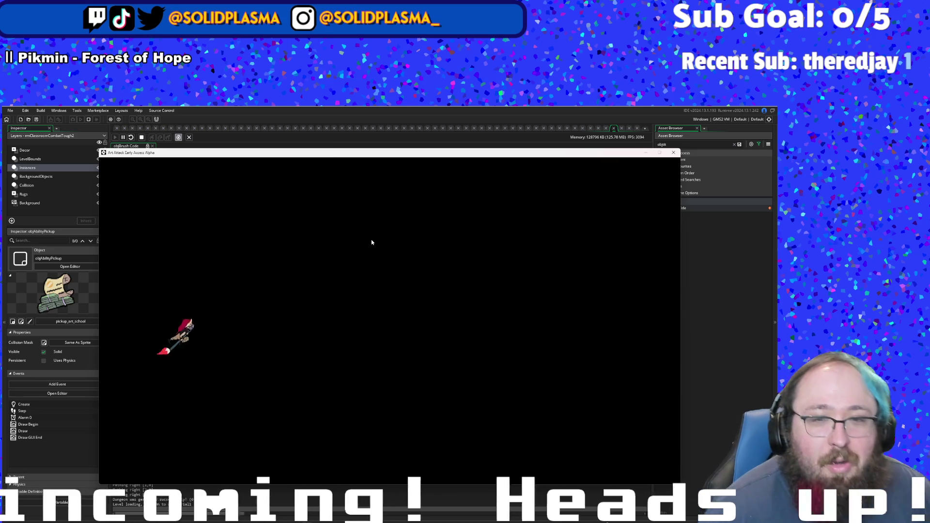
{"action": "key", "text": "d"}
{"action": "key", "text": "w"}
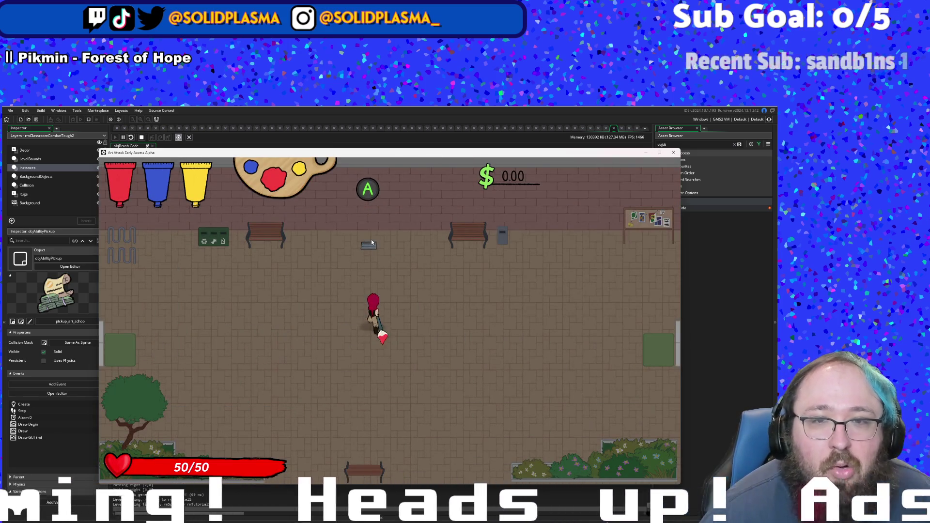
{"action": "key", "text": "Return"}
{"action": "key", "text": "d"}
{"action": "key", "text": "s"}
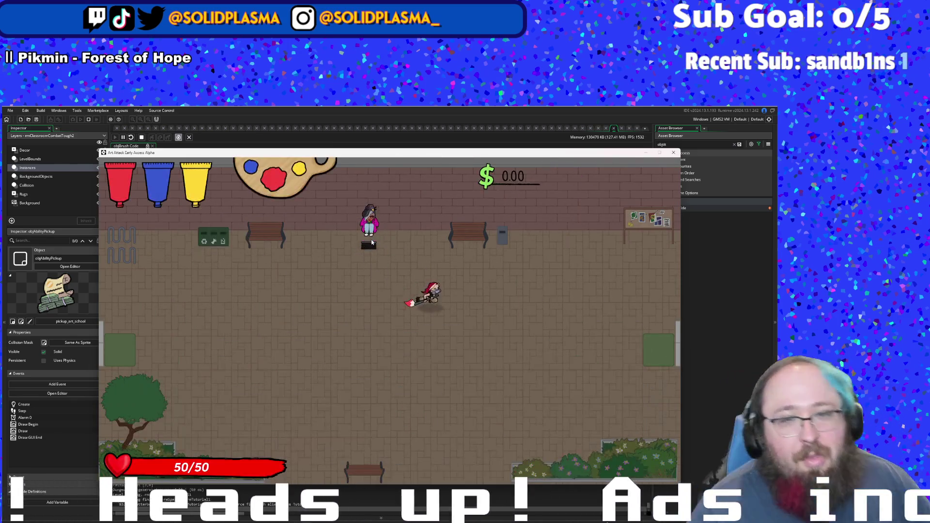
{"action": "key", "text": "a"}
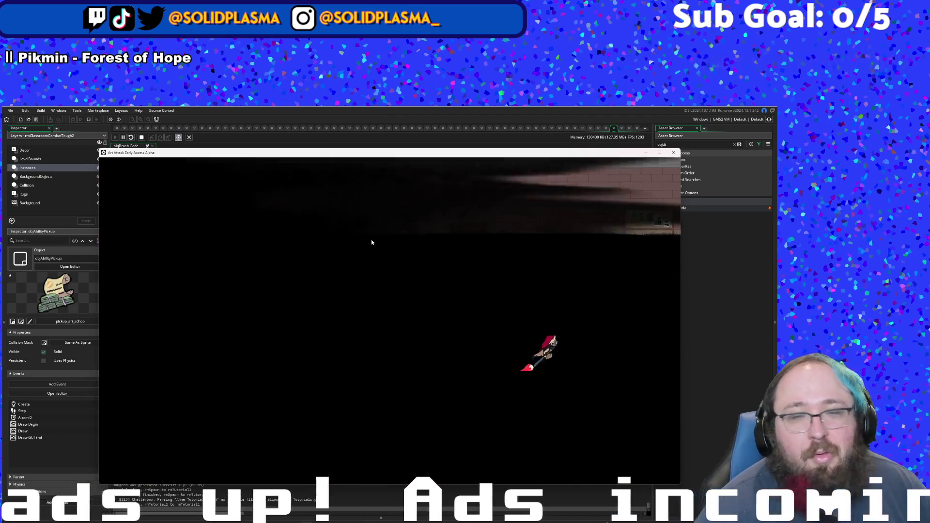
Step: Cross the courtyard, defeat the enemy, and walk through the classroom onto the shop's striped rug
{"action": "key", "text": "d"}
{"action": "key", "text": "w"}
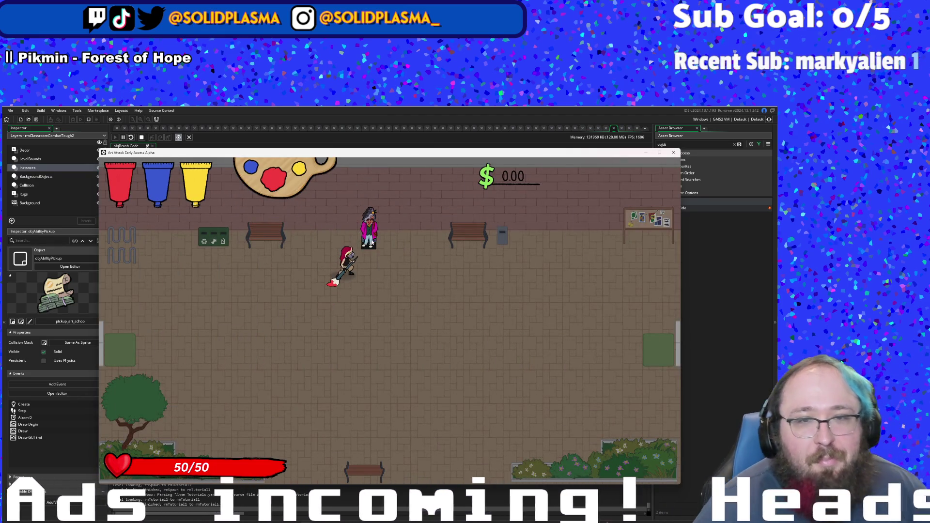
{"action": "key", "text": "Return"}
{"action": "key", "text": "s"}
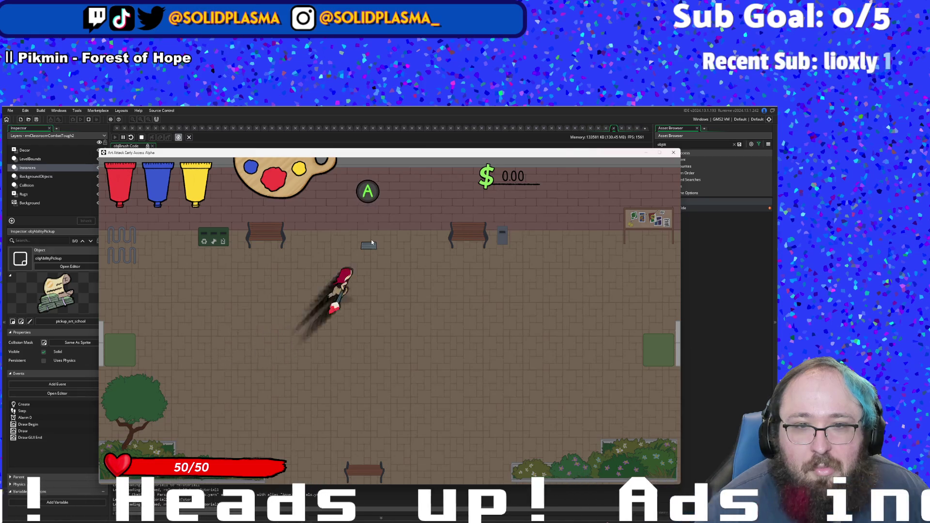
{"action": "key", "text": "Return"}
{"action": "key", "text": "d"}
{"action": "key", "text": "space"}
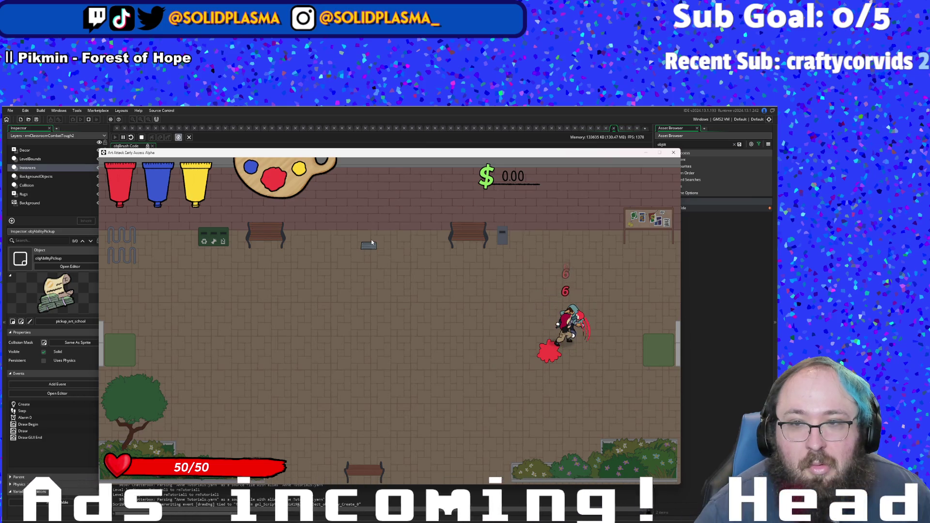
{"action": "key", "text": "d"}
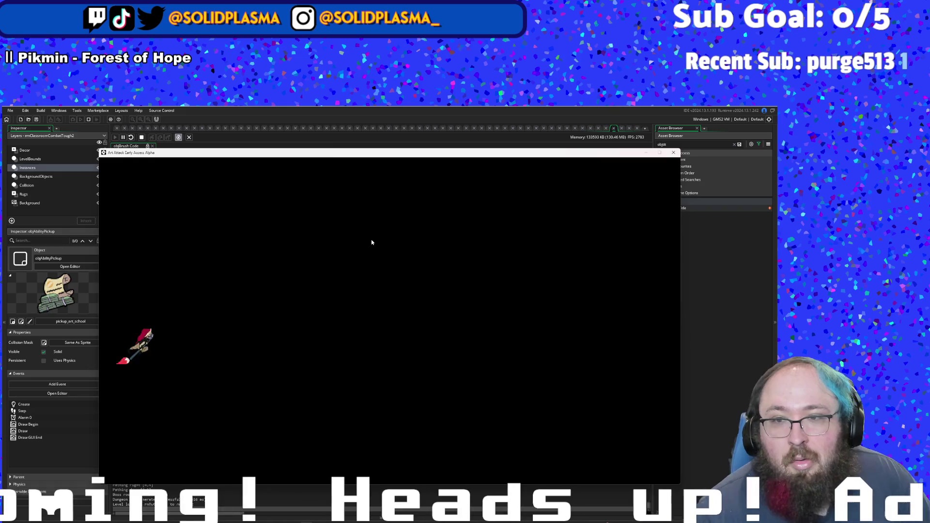
{"action": "key", "text": "d"}
{"action": "key", "text": "d"}
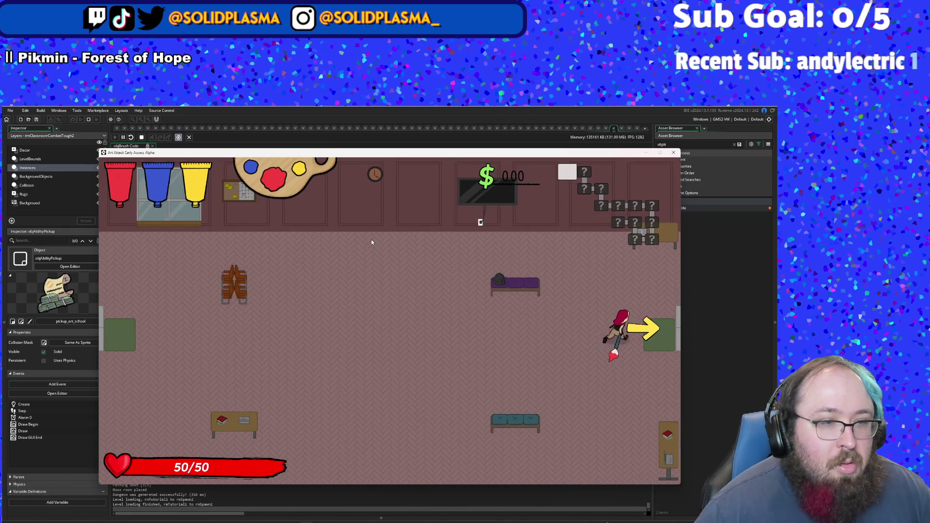
{"action": "key", "text": "d"}
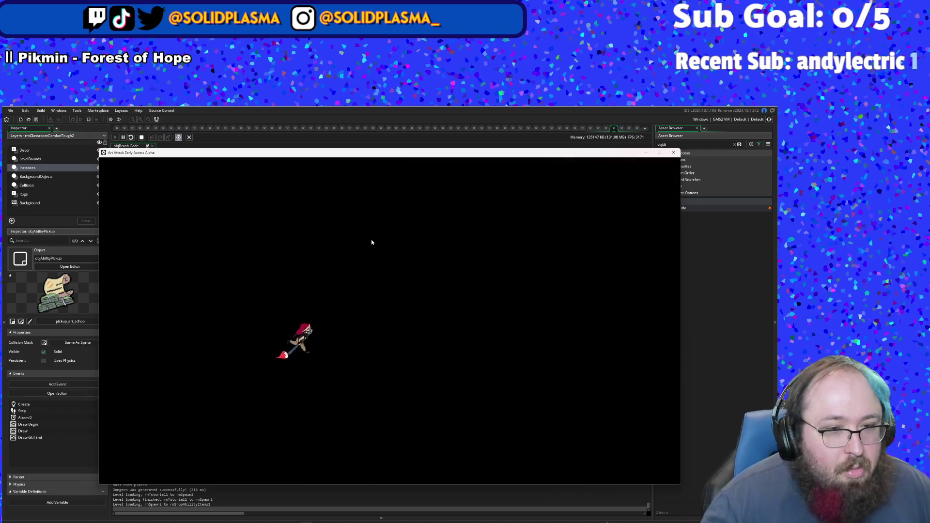
{"action": "key", "text": "d"}
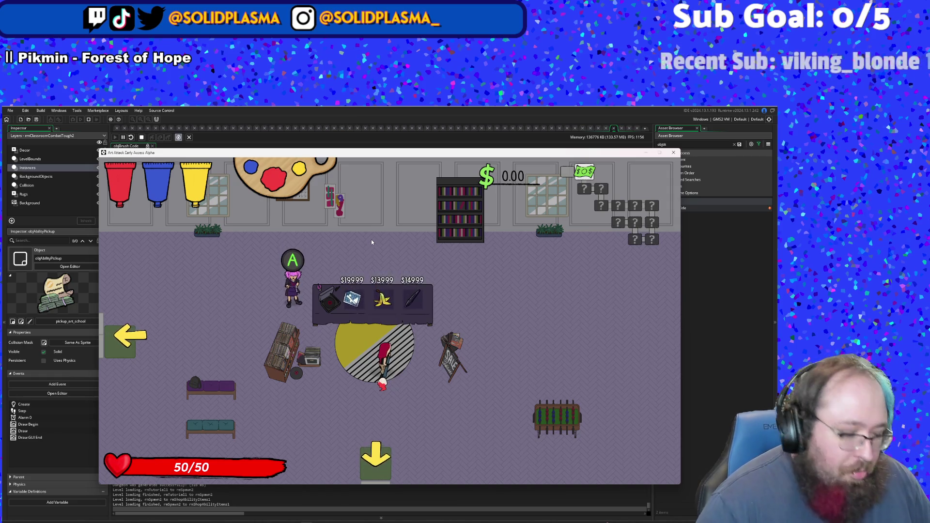
Step: Set Money to 599.99 in the F1 debug menu and close it
{"action": "key", "text": "F1"}
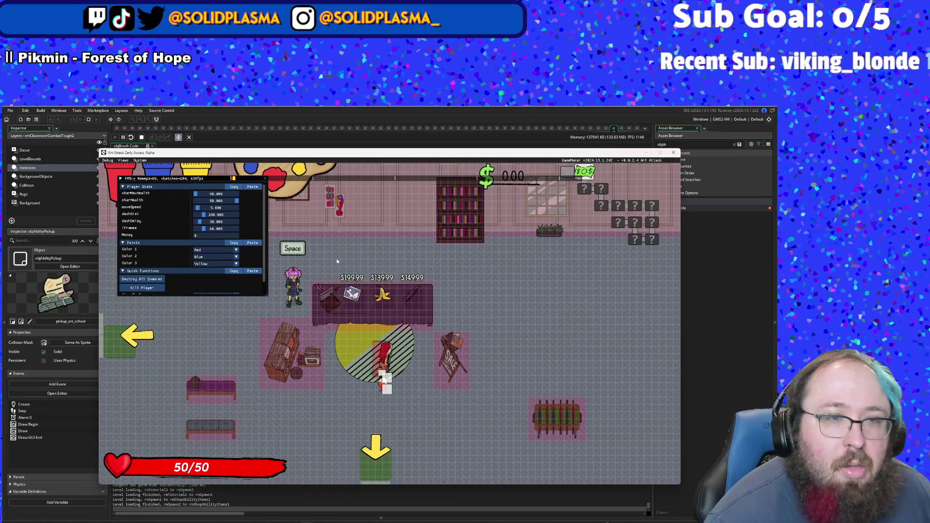
{"action": "left_click", "coordinate": [195, 235]}
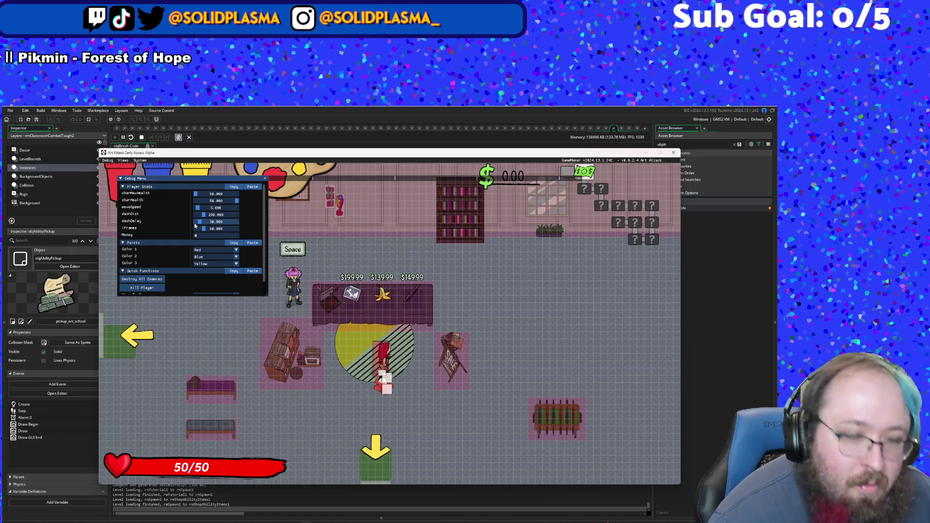
{"action": "key", "text": "BackSpace"}
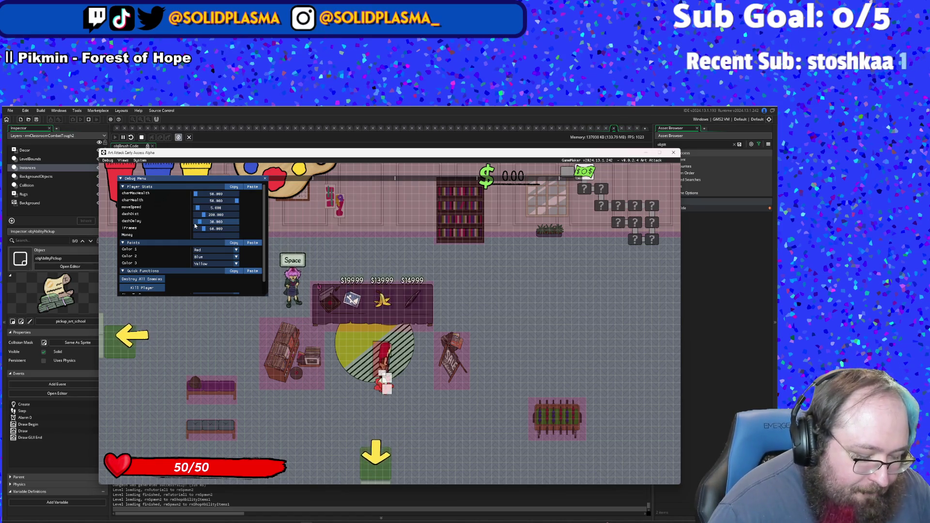
{"action": "type", "text": "59.99"}
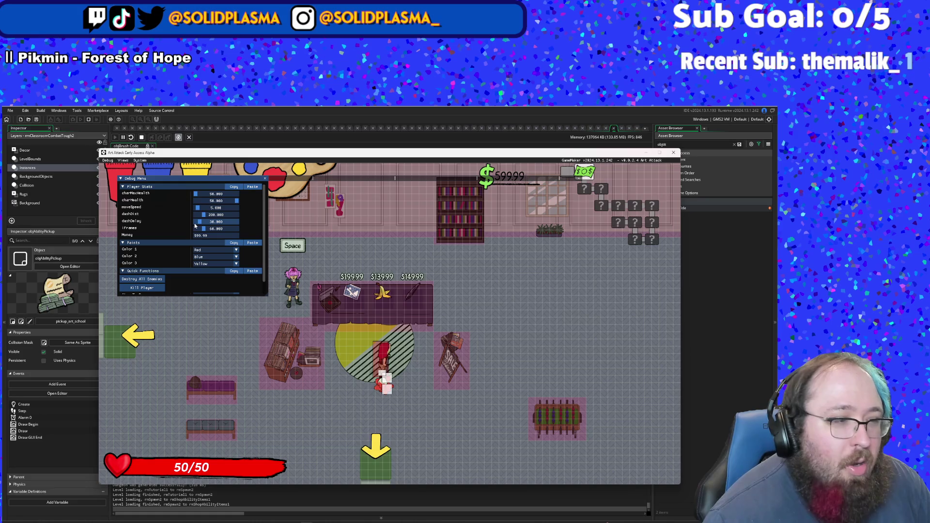
{"action": "key", "text": "F1"}
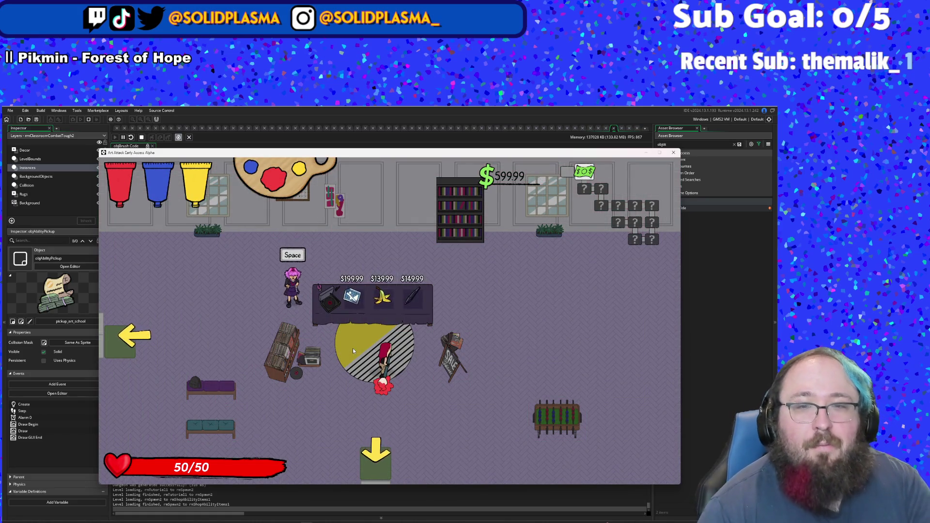
Step: Buy the Scope Creep, Banana Peel and Tablet Stylus from the shop
{"action": "key", "text": "space"}
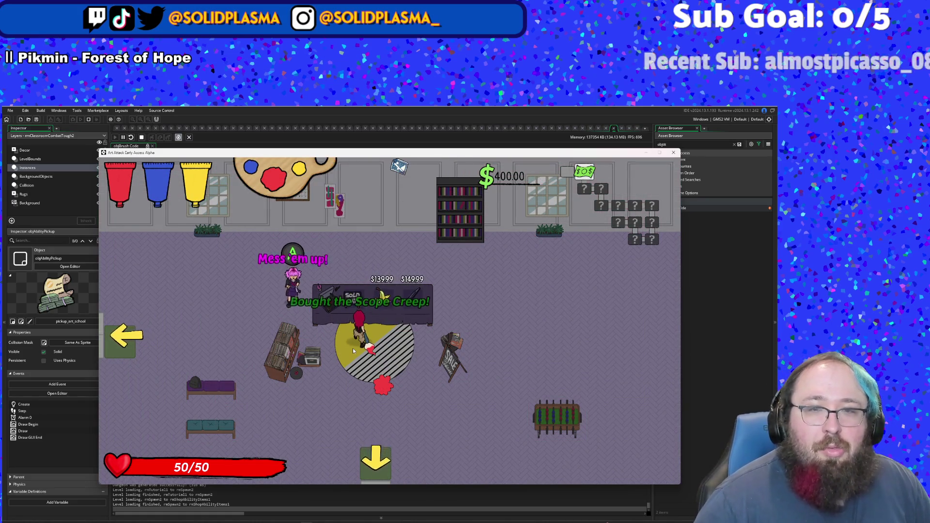
{"action": "key", "text": "d"}
{"action": "key", "text": "a"}
{"action": "key", "text": "w"}
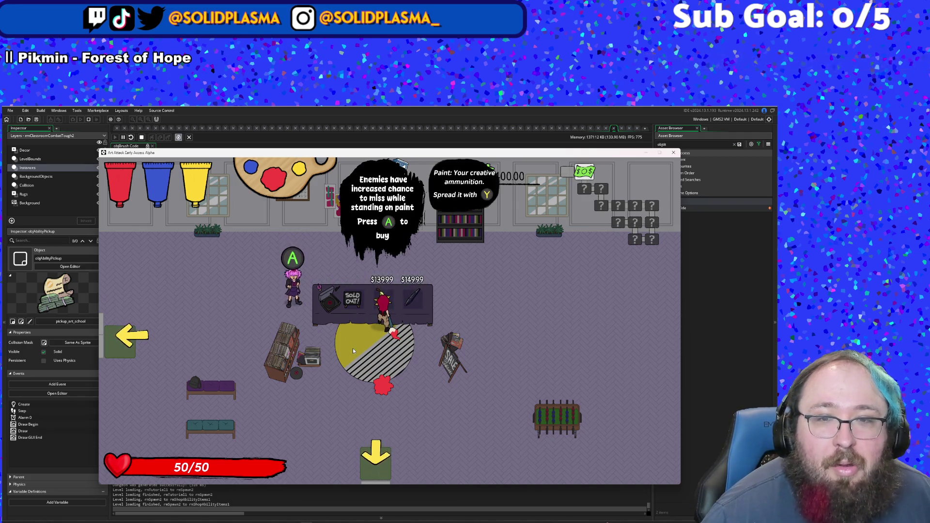
{"action": "key", "text": "space"}
{"action": "key", "text": "d"}
{"action": "key", "text": "space"}
Step: Walk around the shop and leave through the bottom exit into the courtyard
{"action": "key", "text": "s"}
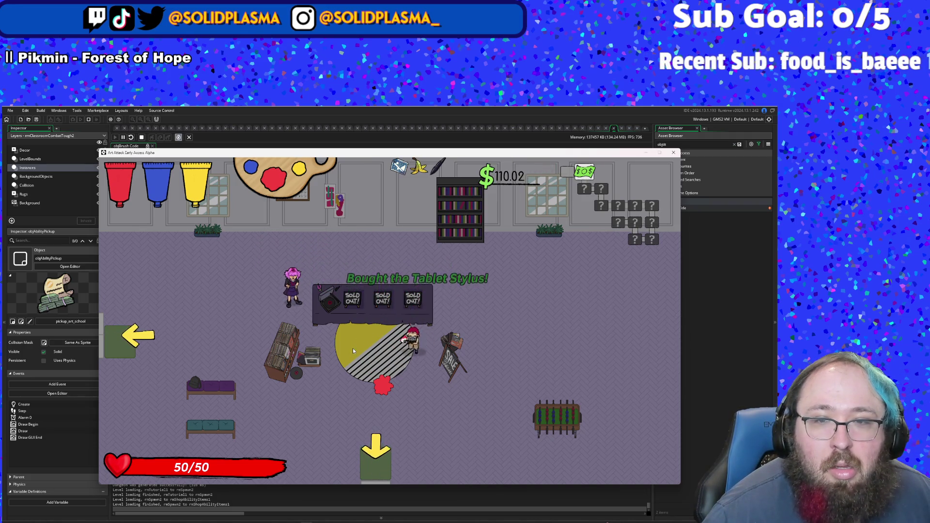
{"action": "key", "text": "a"}
{"action": "key", "text": "w"}
{"action": "key", "text": "d"}
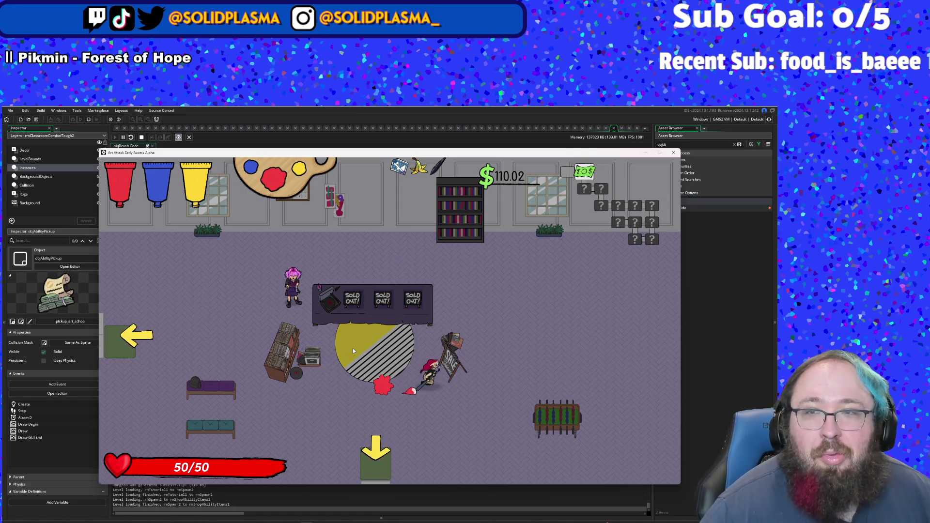
{"action": "key", "text": "a"}
{"action": "key", "text": "s"}
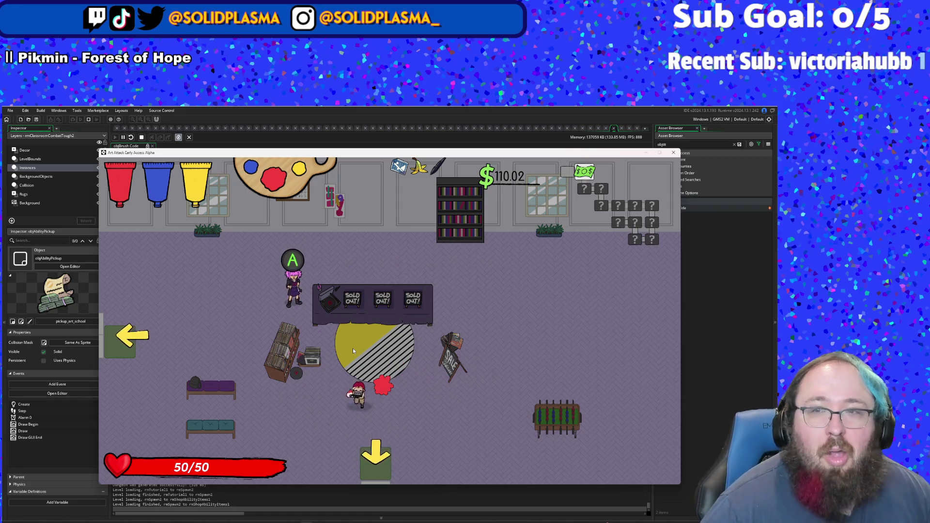
{"action": "key", "text": "s"}
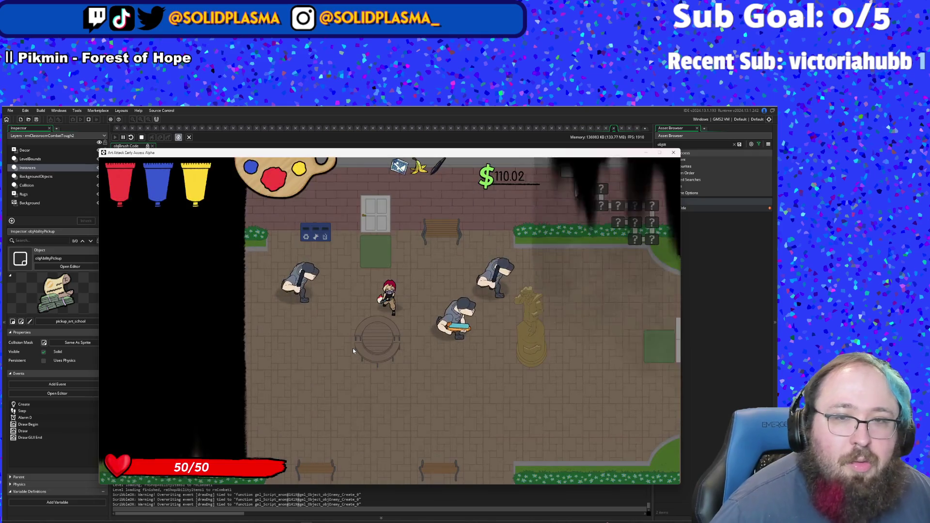
Step: Fight across the courtyard and knock down the last enemy
{"action": "key", "text": "a"}
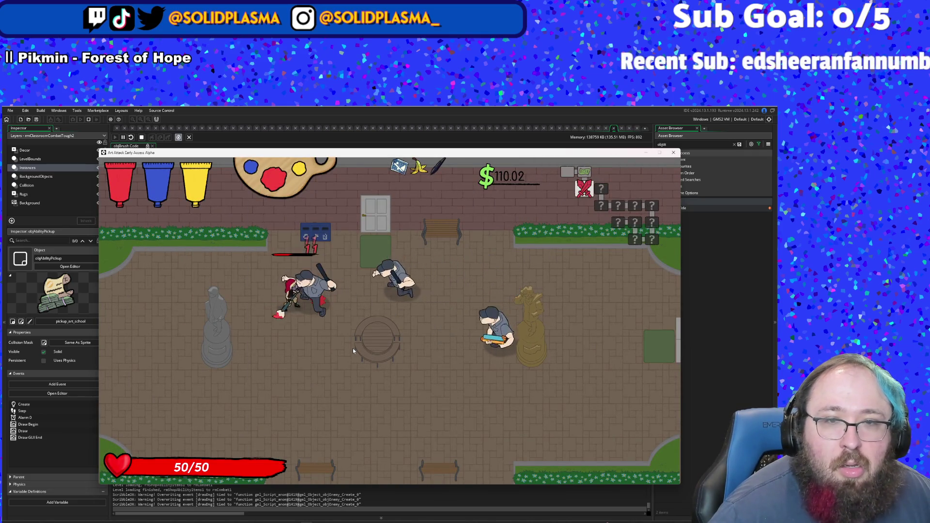
{"action": "key", "text": "d"}
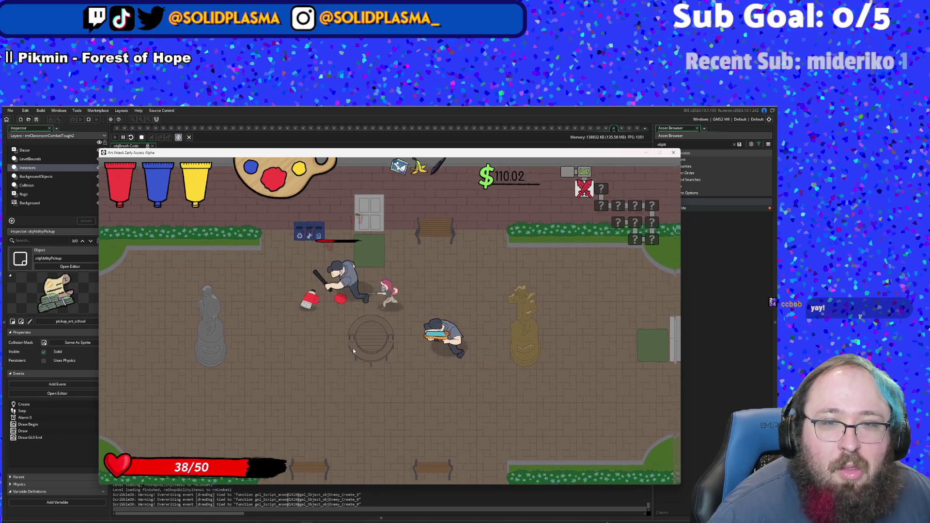
{"action": "key", "text": "d"}
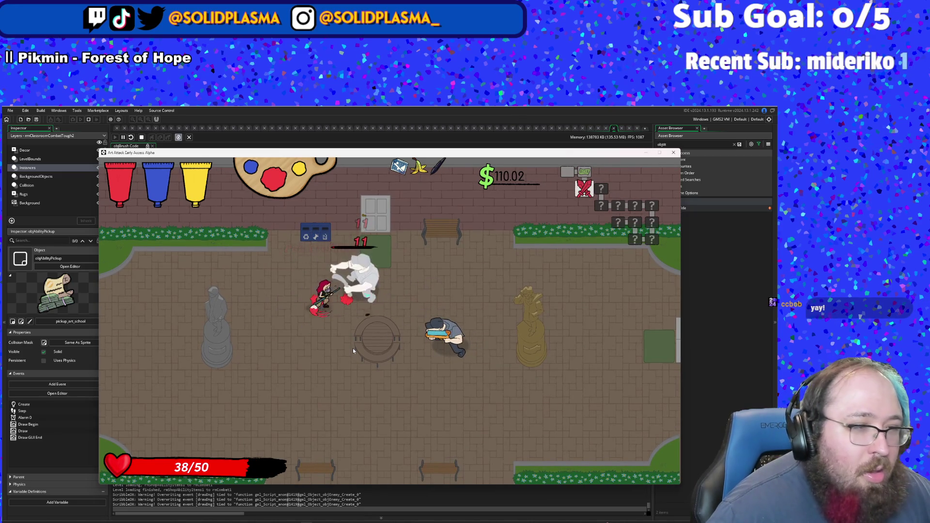
{"action": "key", "text": "d"}
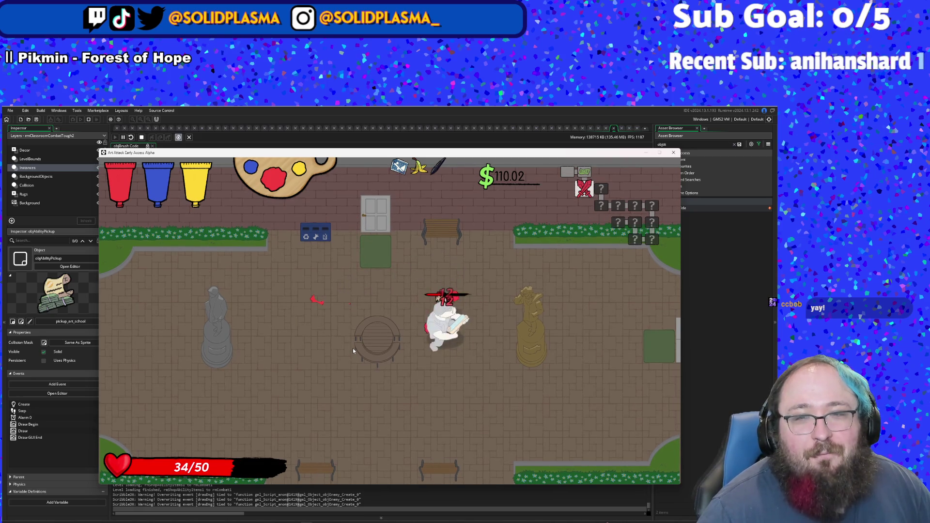
{"action": "left_click", "coordinate": [353, 348]}
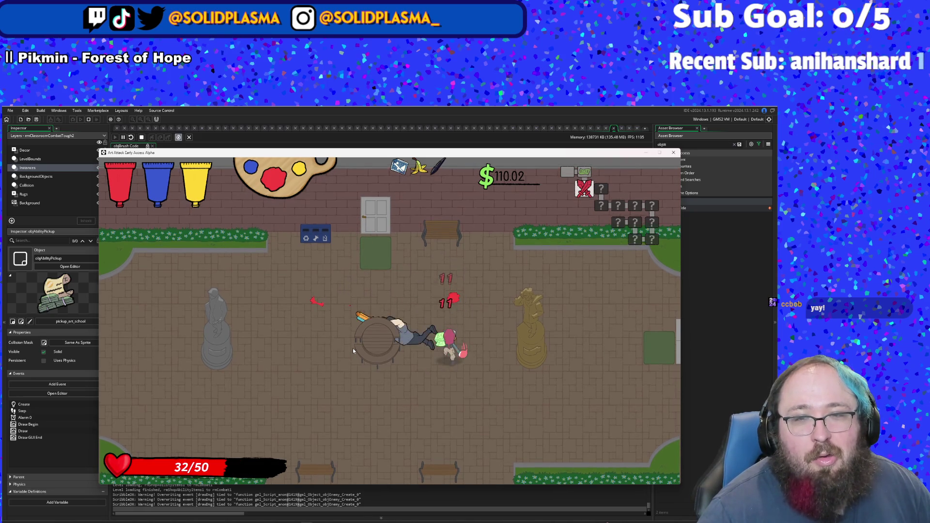
Step: Collect the $71.23 money drop and close the game window
{"action": "key", "text": "w"}
{"action": "key", "text": "d"}
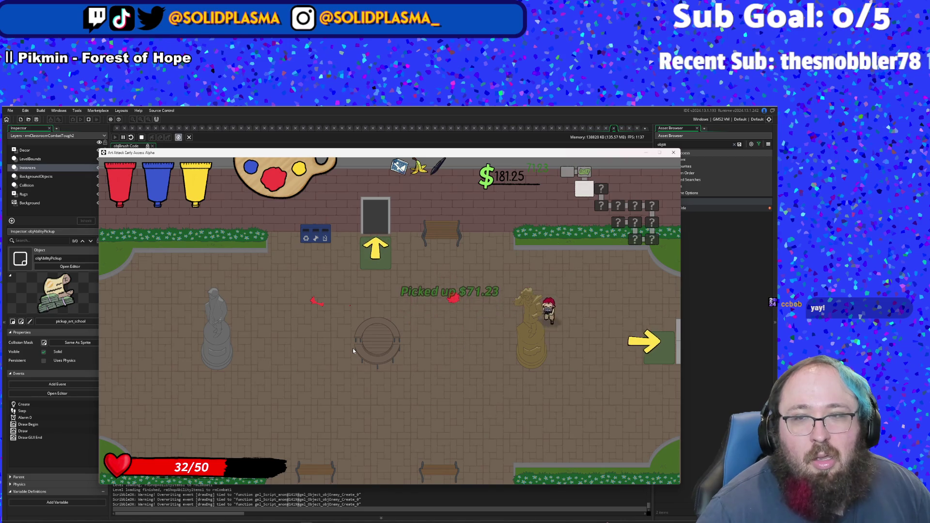
{"action": "key", "text": "s"}
{"action": "key", "text": "a"}
{"action": "key", "text": "d"}
{"action": "key", "text": "w"}
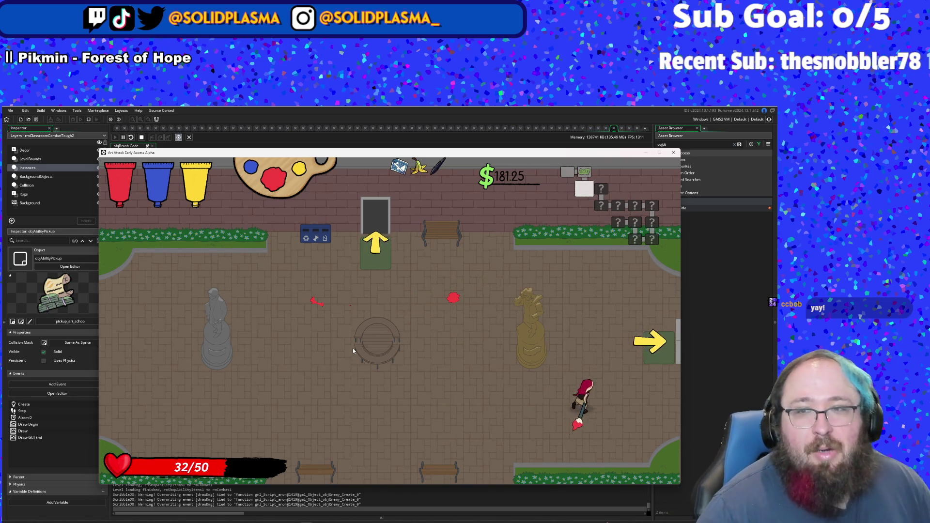
{"action": "key", "text": "a"}
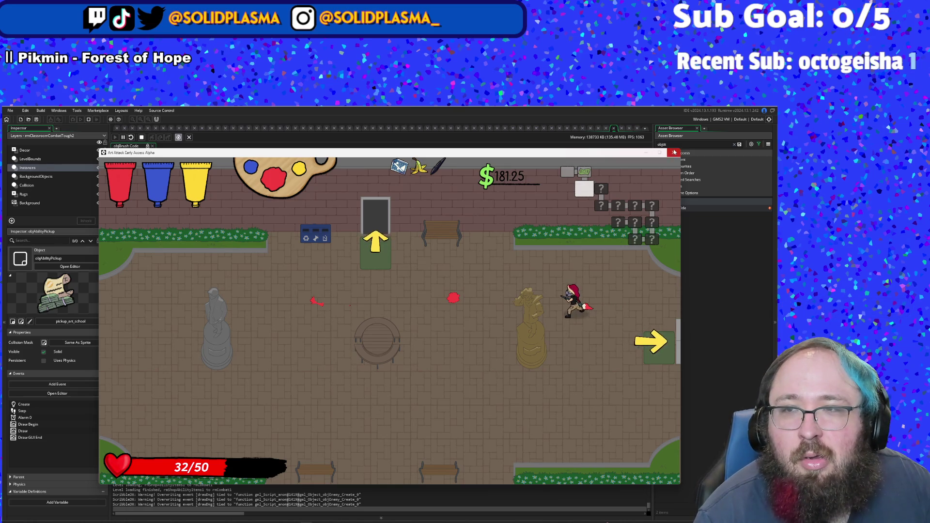
{"action": "left_click", "coordinate": [673, 153]}
{"action": "scroll", "coordinate": [430, 359], "scroll_direction": "up", "scroll_amount": 20}
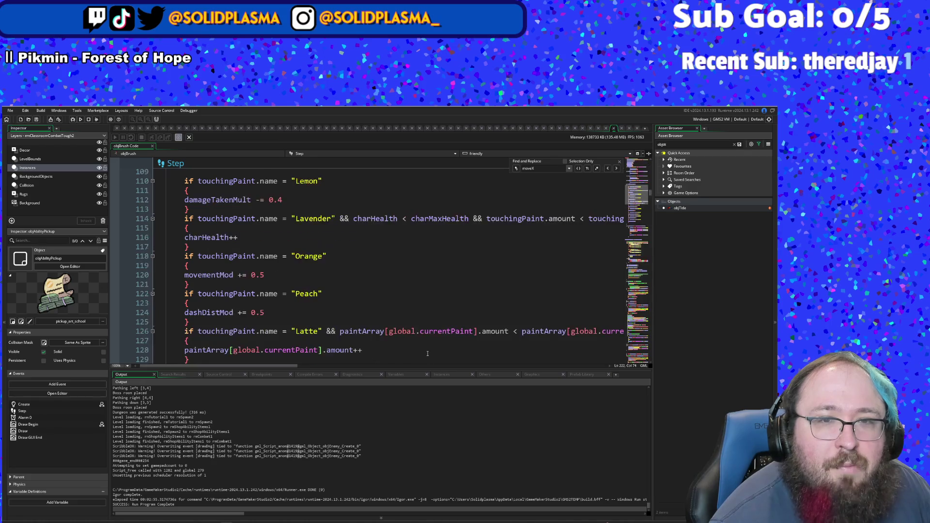
{"action": "scroll", "coordinate": [427, 353], "scroll_direction": "up", "scroll_amount": 12}
{"action": "scroll", "coordinate": [427, 351], "scroll_direction": "down", "scroll_amount": 18}
{"action": "scroll", "coordinate": [427, 350], "scroll_direction": "down", "scroll_amount": 7}
{"action": "scroll", "coordinate": [436, 329], "scroll_direction": "up", "scroll_amount": 20}
{"action": "scroll", "coordinate": [451, 289], "scroll_direction": "up", "scroll_amount": 15}
{"action": "key", "text": "alt+Tab"}
Step: Mark the paint note '- half done' and the dashing note '-done', then switch back to the game
{"action": "type", "text": "lf done"}
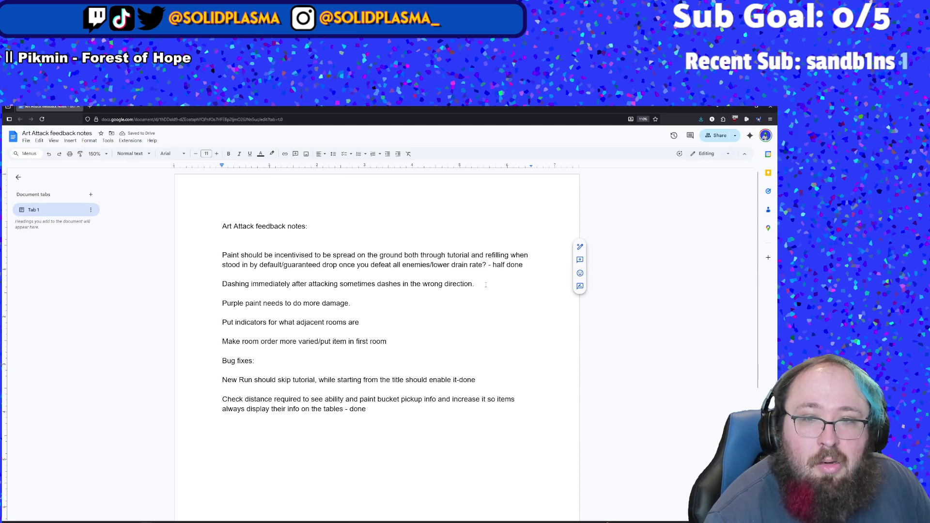
{"action": "type", "text": " d"}
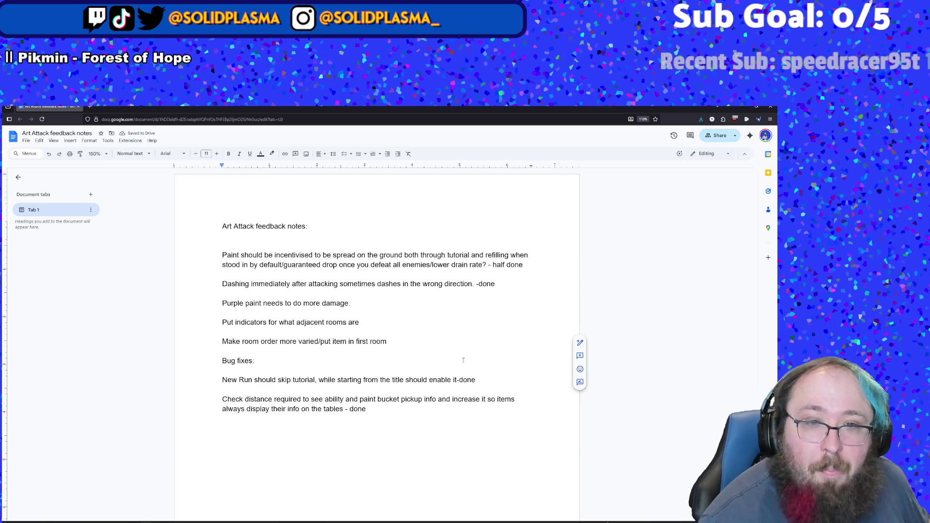
{"action": "left_click", "coordinate": [360, 322]}
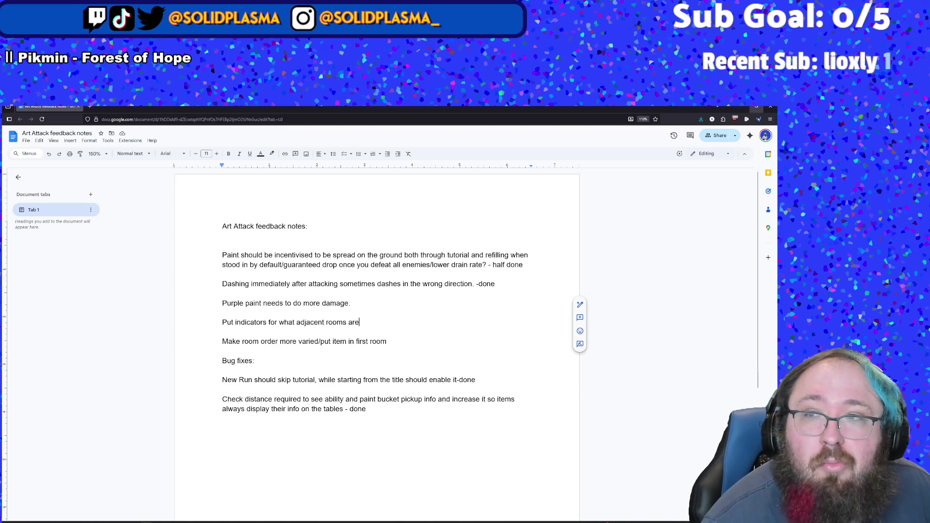
{"action": "key", "text": "alt+Tab"}
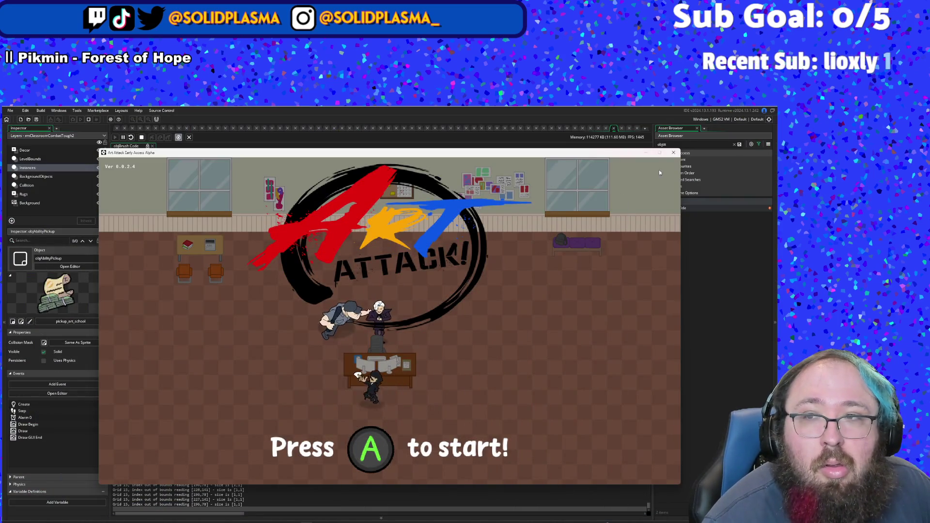
Step: Close the running game window and return to the object's Step code
{"action": "left_click", "coordinate": [673, 153]}
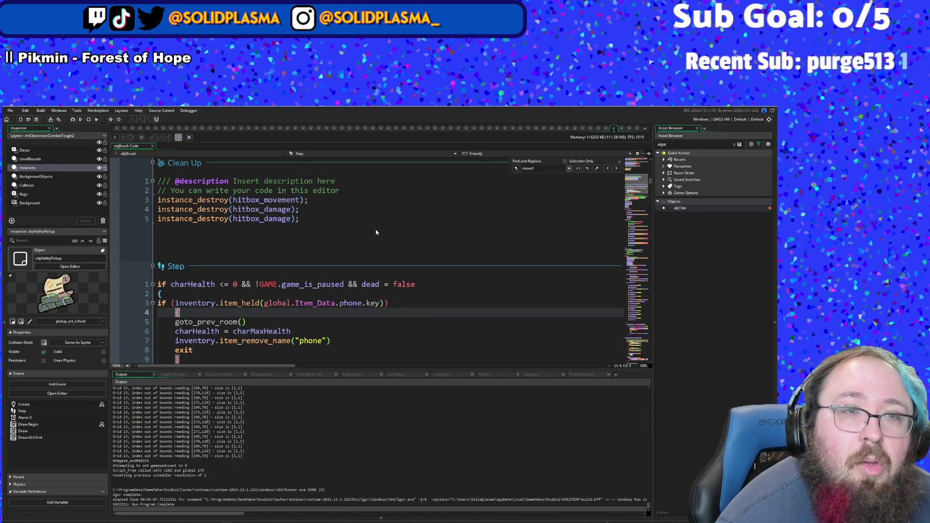
{"action": "left_click", "coordinate": [363, 238]}
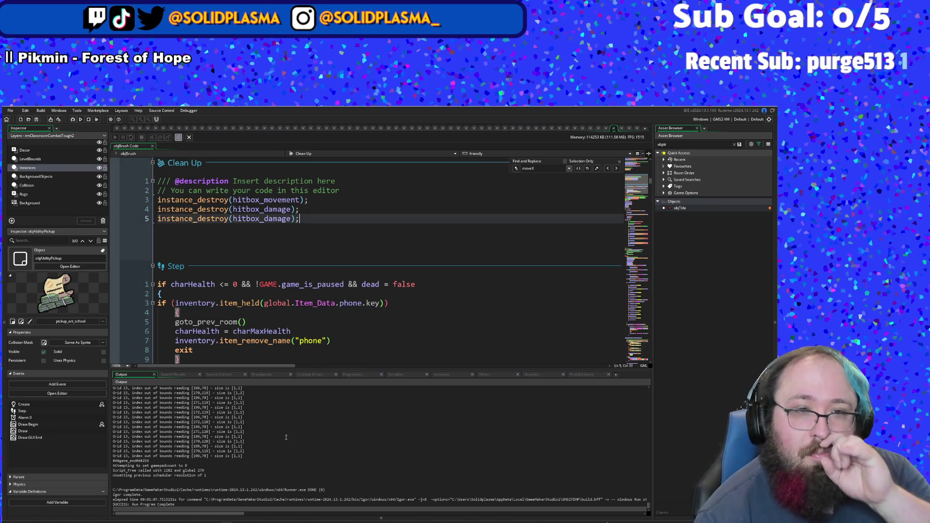
{"action": "left_click", "coordinate": [311, 347]}
{"action": "key", "text": "ctrl+t"}
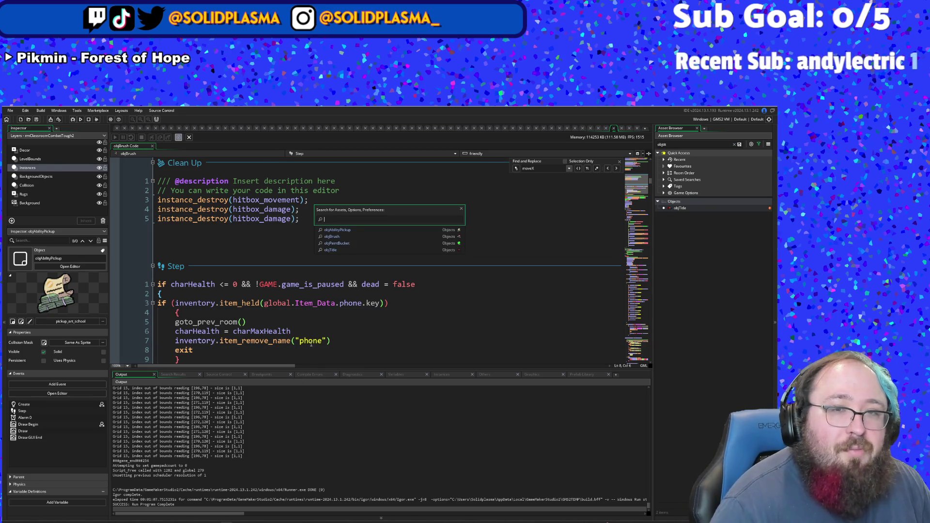
Step: Search all project code for "Purple" and open the objEnemy Step match
{"action": "key", "text": "ctrl+shift+f"}
{"action": "type", "text": "Purple"}
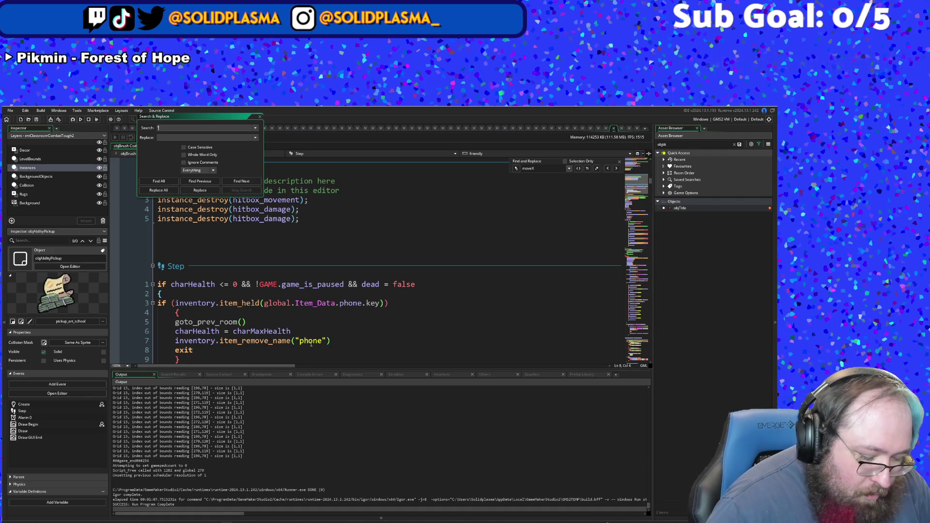
{"action": "type", "text": "\""}
{"action": "key", "text": "Return"}
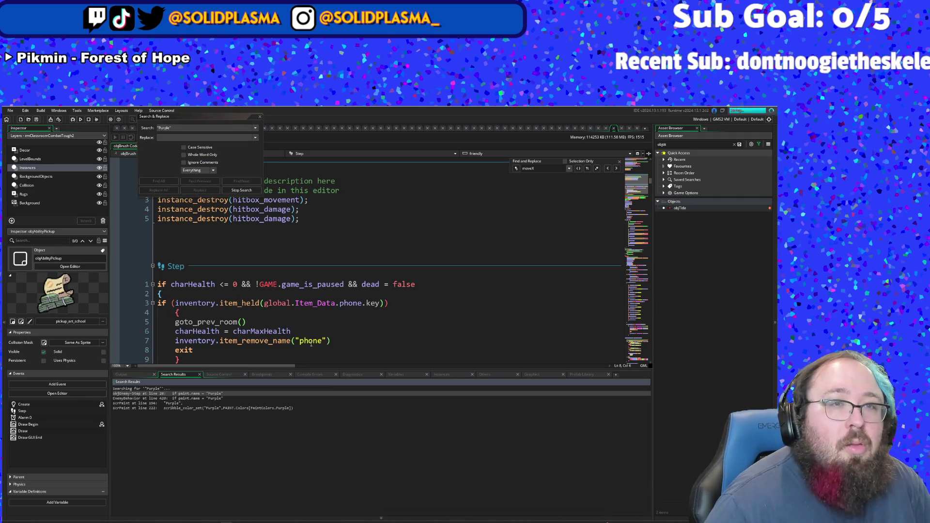
{"action": "double_click", "coordinate": [186, 394]}
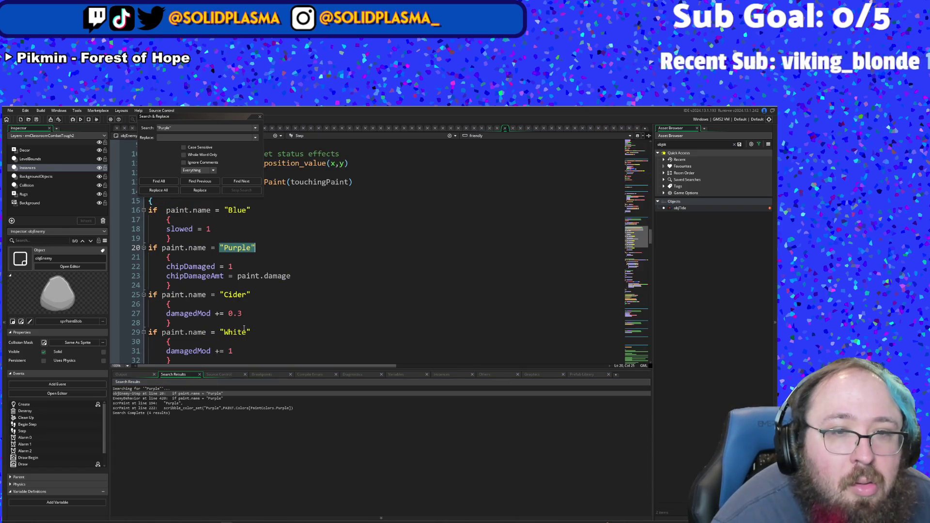
Step: In EnemyBehavior's Purple paint case, set chipDamageAmt to paint.damage * 0.5 on line 423
{"action": "double_click", "coordinate": [197, 399]}
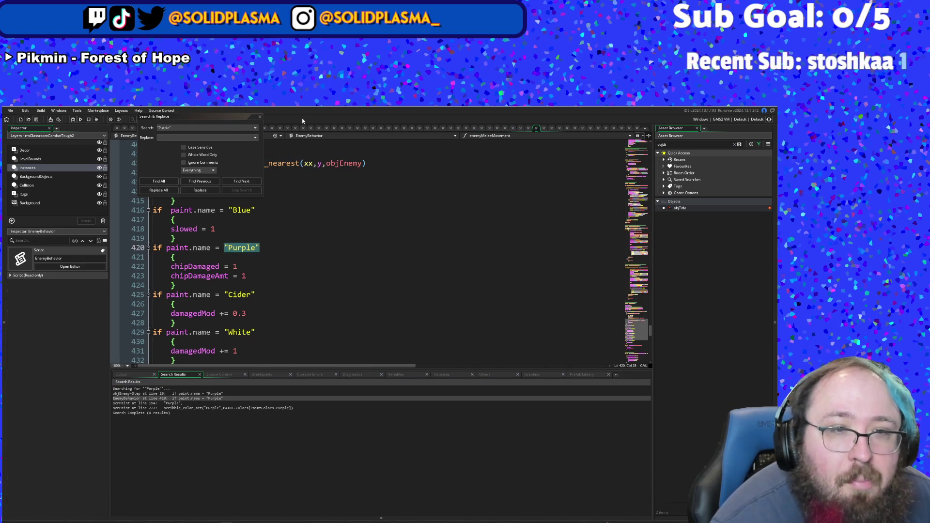
{"action": "left_click", "coordinate": [259, 117]}
{"action": "left_click", "coordinate": [250, 232]}
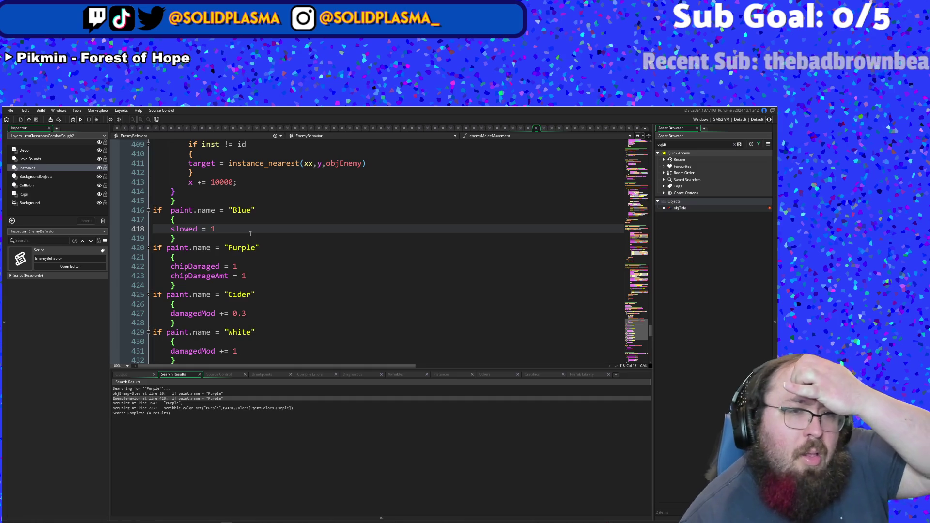
{"action": "left_click", "coordinate": [255, 277]}
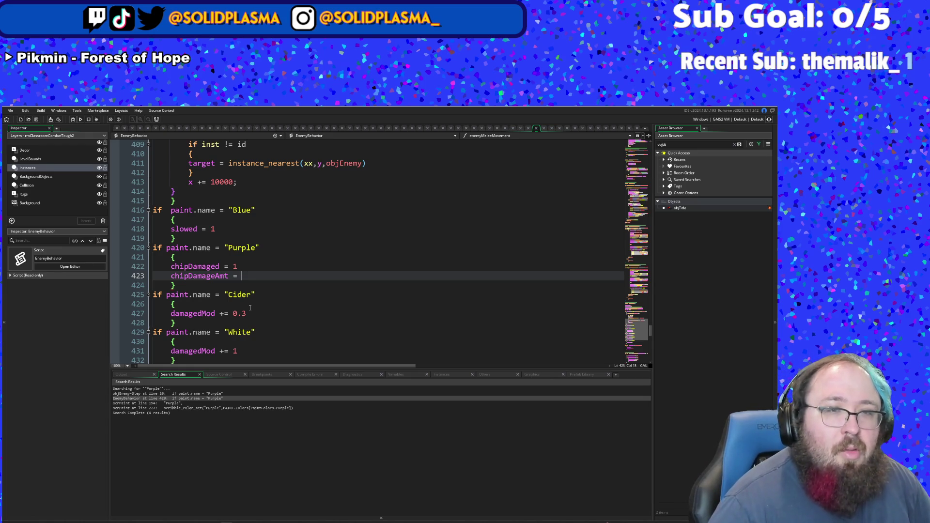
{"action": "type", "text": "pa"}
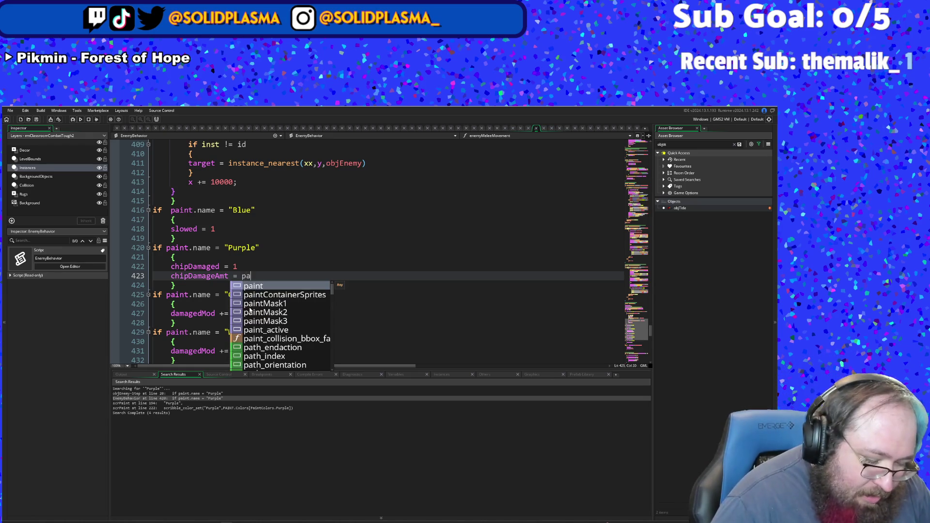
{"action": "type", "text": "int.damage"}
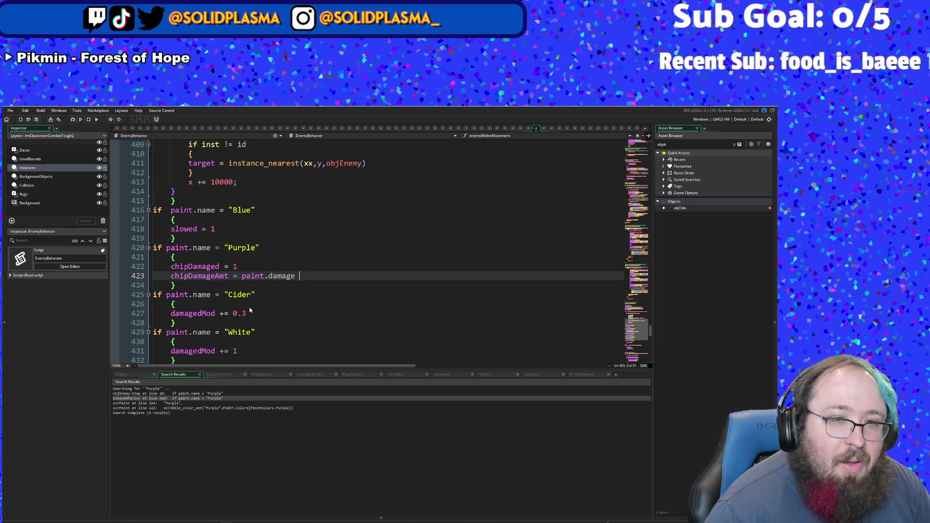
{"action": "type", "text": " * 0"}
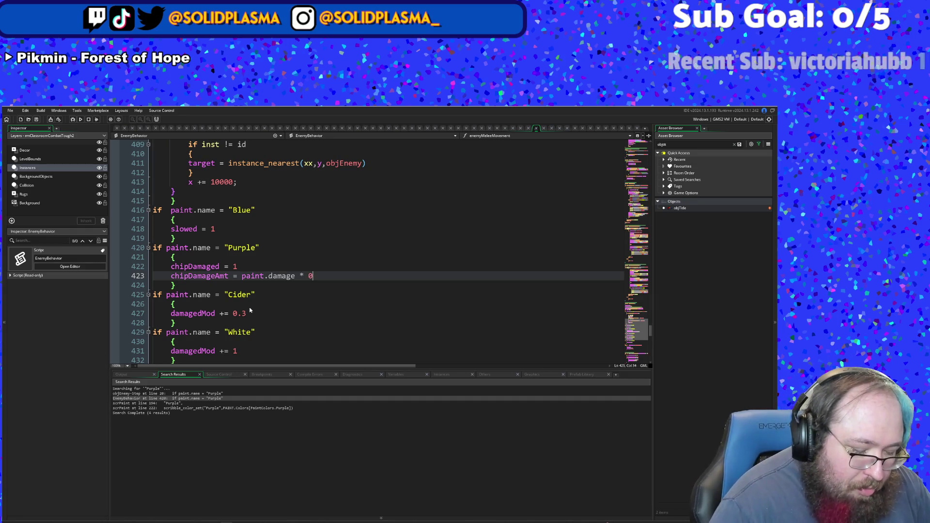
{"action": "type", "text": ".5"}
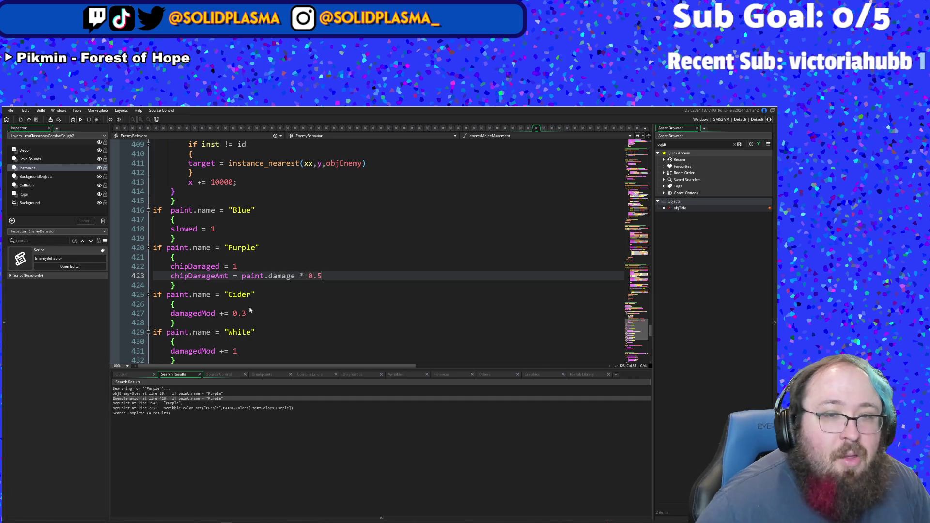
{"action": "key", "text": "ctrl+Left"}
{"action": "key", "text": "ctrl+Left"}
{"action": "key", "text": "ctrl+Left"}
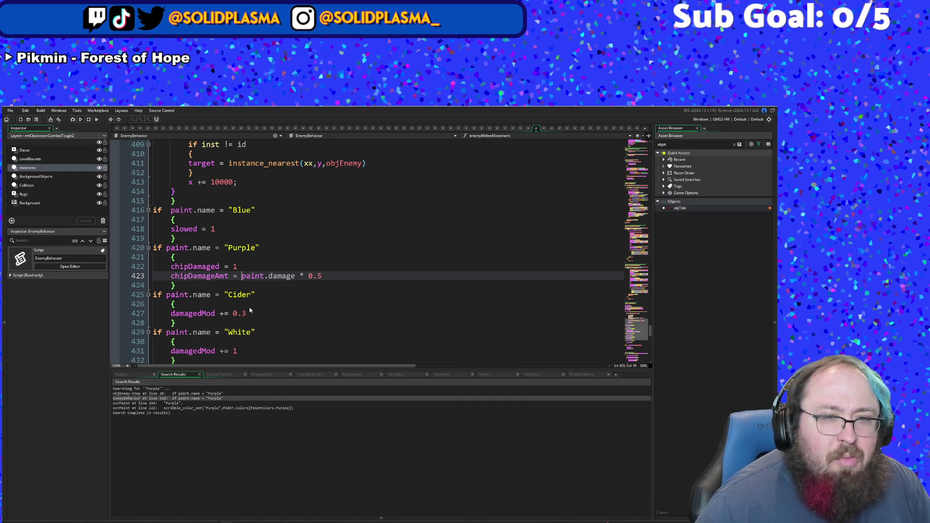
{"action": "key", "text": "ctrl+Right"}
{"action": "key", "text": "ctrl+Right"}
{"action": "key", "text": "ctrl+Right"}
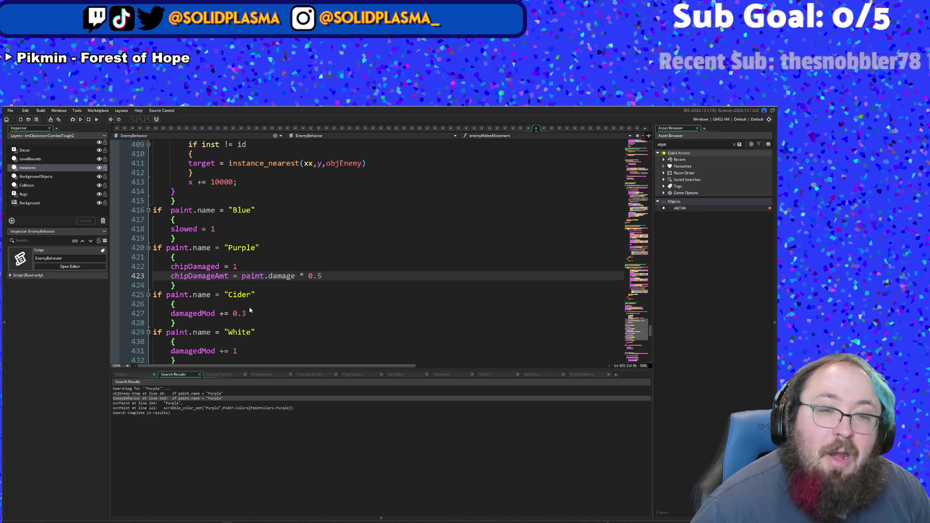
Step: Revert line 423 so the Purple chip damage uses plain paint.damage
{"action": "key", "text": "BackSpace"}
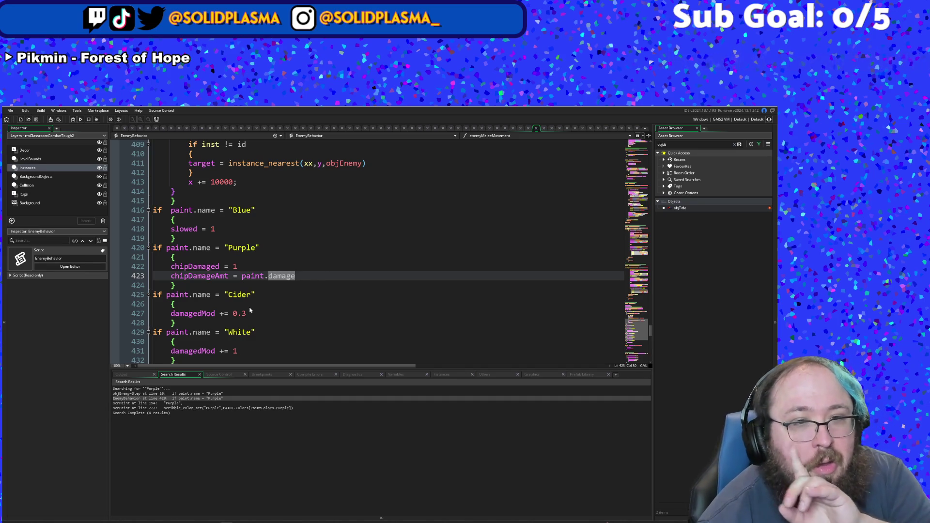
{"action": "scroll", "coordinate": [244, 310], "scroll_direction": "down", "scroll_amount": 6}
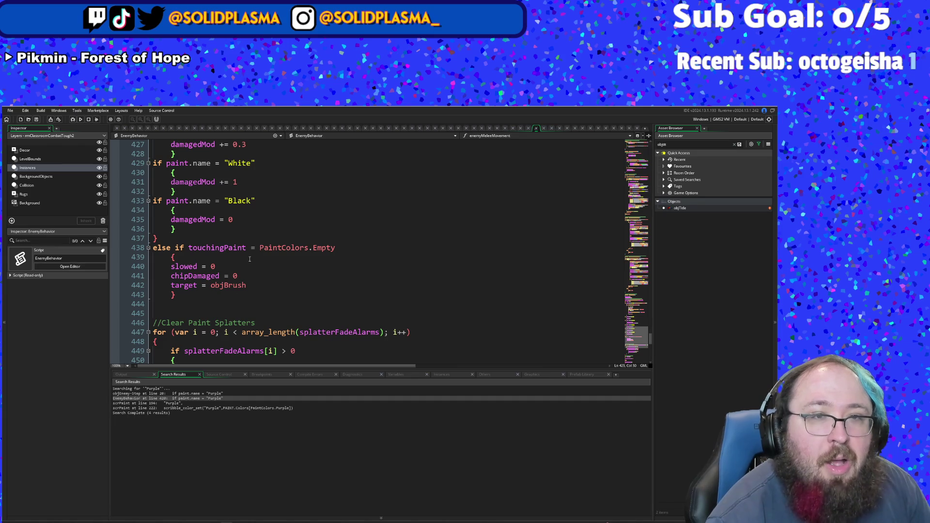
{"action": "scroll", "coordinate": [250, 255], "scroll_direction": "down", "scroll_amount": 8}
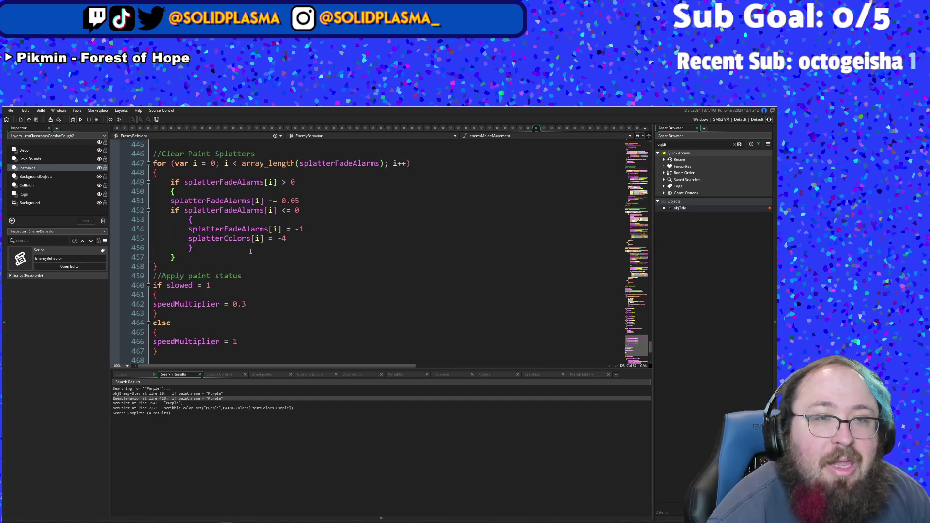
{"action": "scroll", "coordinate": [250, 251], "scroll_direction": "down", "scroll_amount": 4}
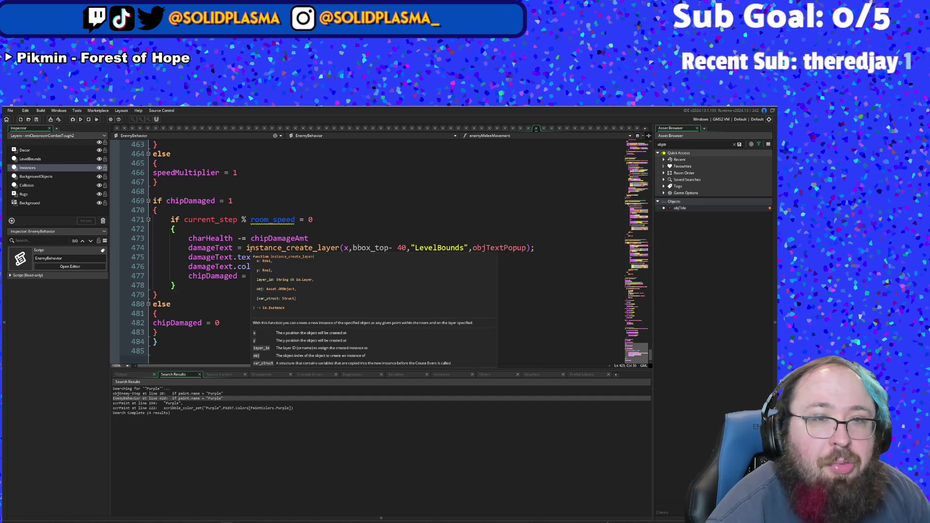
Step: Multiply chipDamageAmt by damagedMod on line 473
{"action": "left_click", "coordinate": [297, 257]}
{"action": "left_click", "coordinate": [318, 238]}
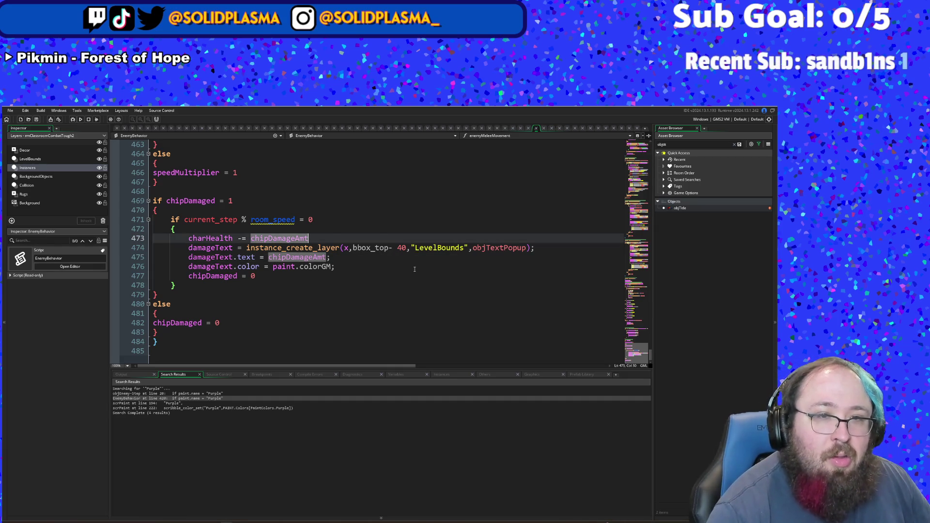
{"action": "type", "text": " * dama"}
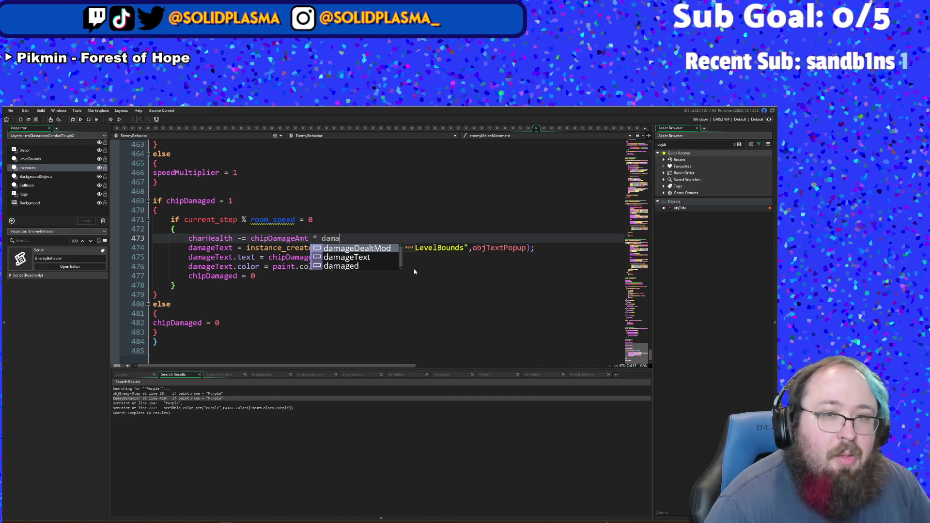
{"action": "key", "text": "Down"}
{"action": "key", "text": "Down"}
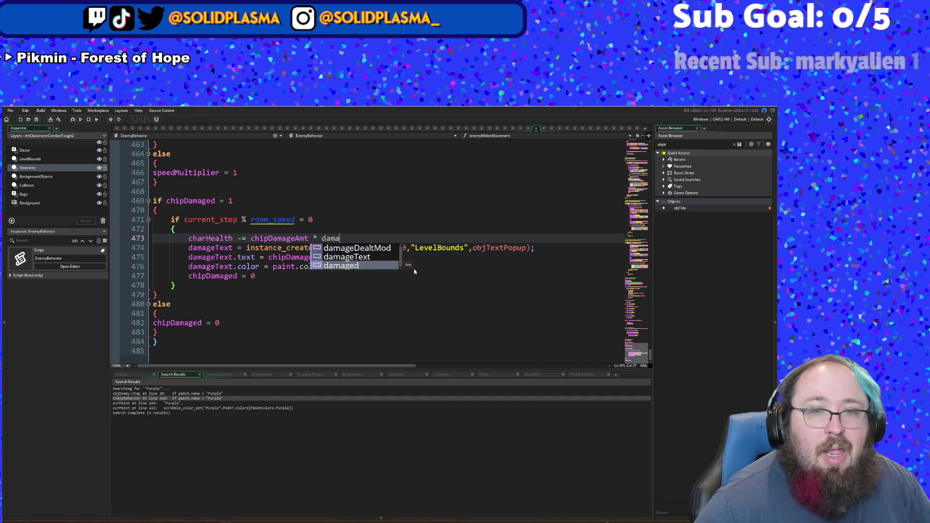
{"action": "key", "text": "BackSpace"}
{"action": "key", "text": "BackSpace"}
{"action": "key", "text": "BackSpace"}
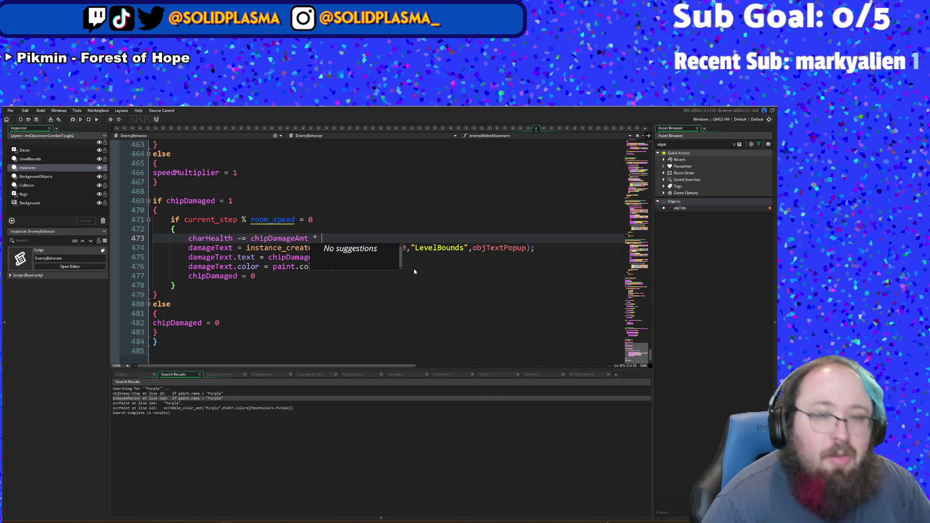
{"action": "type", "text": "damageR"}
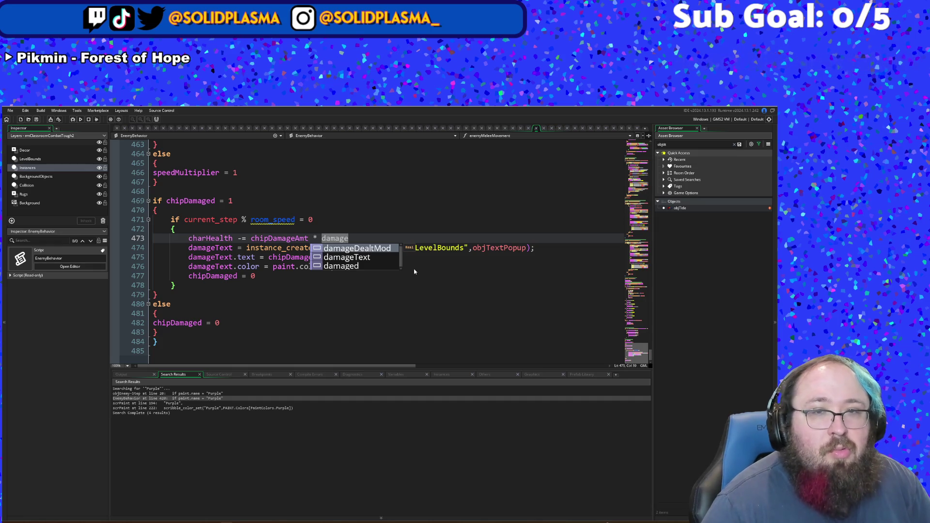
{"action": "key", "text": "BackSpace"}
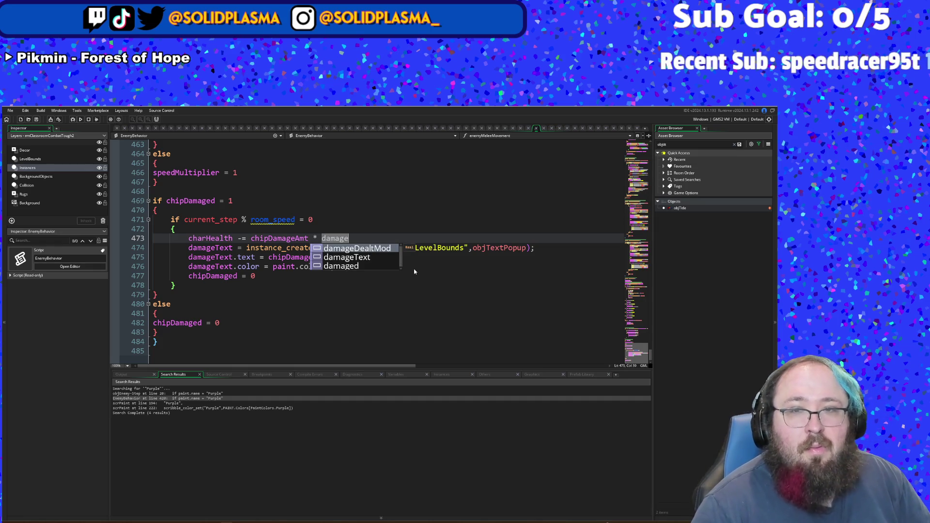
{"action": "key", "text": "BackSpace"}
{"action": "key", "text": "BackSpace"}
{"action": "key", "text": "BackSpace"}
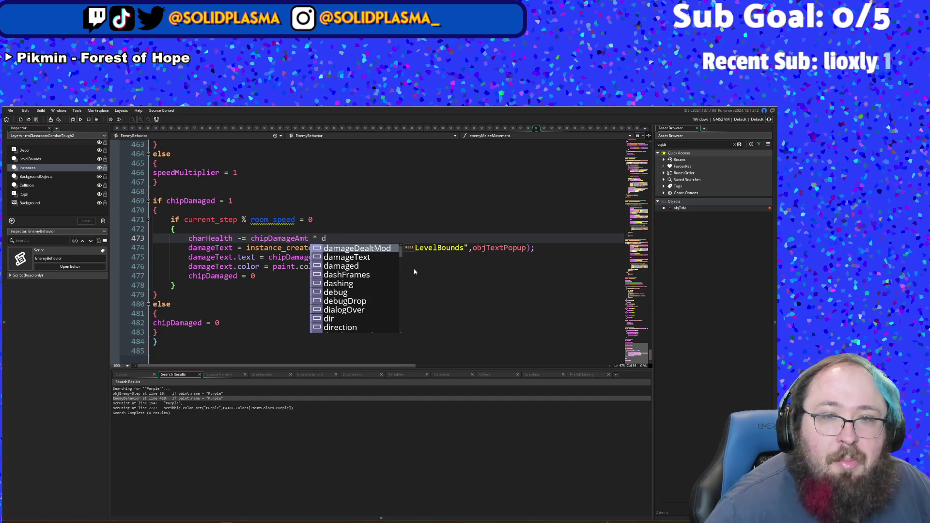
{"action": "key", "text": "Down"}
{"action": "key", "text": "Down"}
{"action": "key", "text": "Down"}
{"action": "key", "text": "BackSpace"}
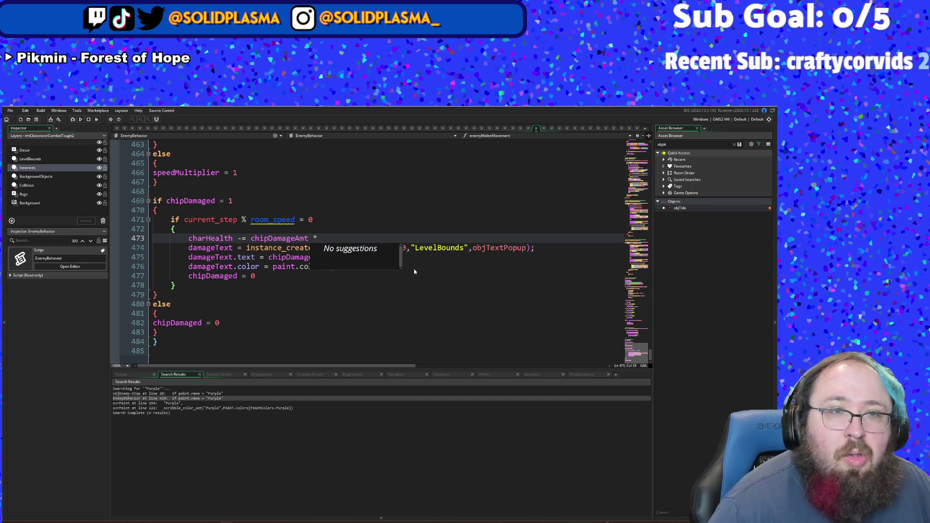
{"action": "scroll", "coordinate": [416, 269], "scroll_direction": "up", "scroll_amount": 12}
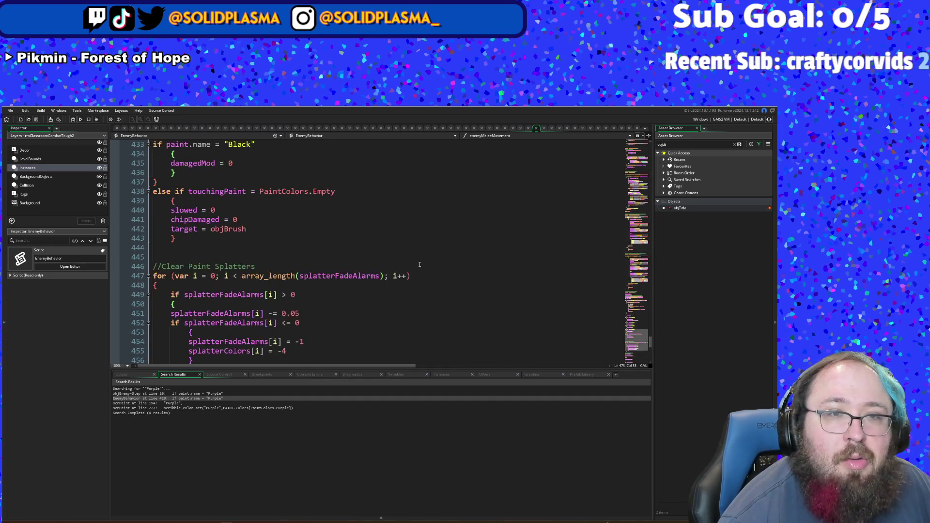
{"action": "scroll", "coordinate": [419, 263], "scroll_direction": "down", "scroll_amount": 10}
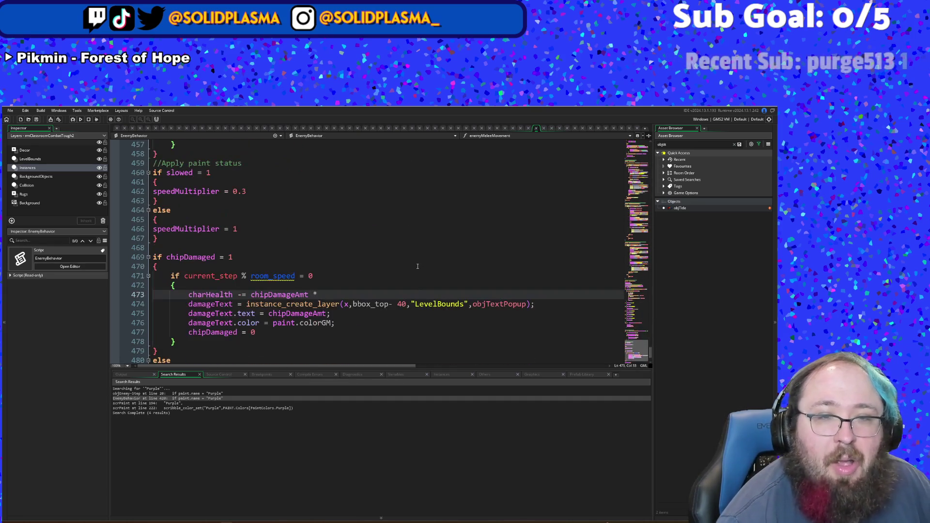
{"action": "type", "text": "daamg"}
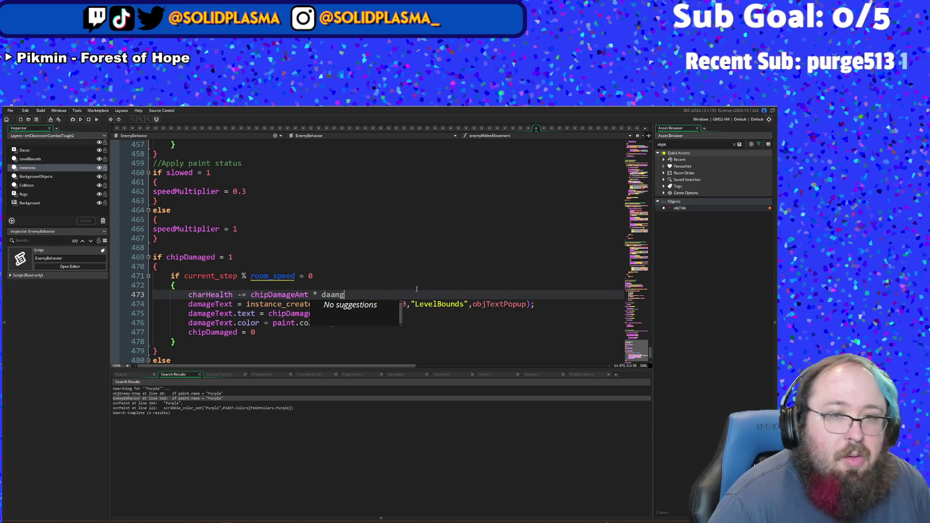
{"action": "type", "text": "mafg"}
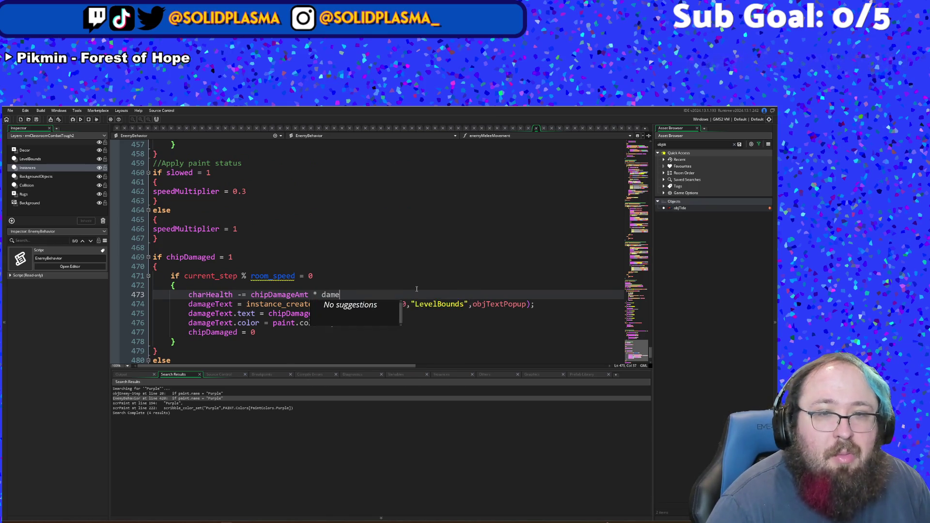
{"action": "key", "text": "BackSpace"}
{"action": "key", "text": "BackSpace"}
{"action": "type", "text": "ged"}
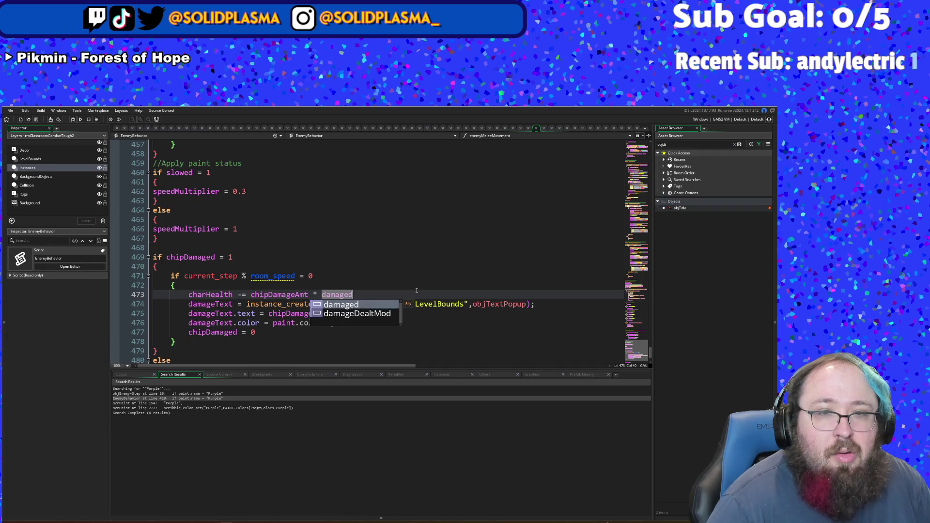
{"action": "type", "text": "Mod"}
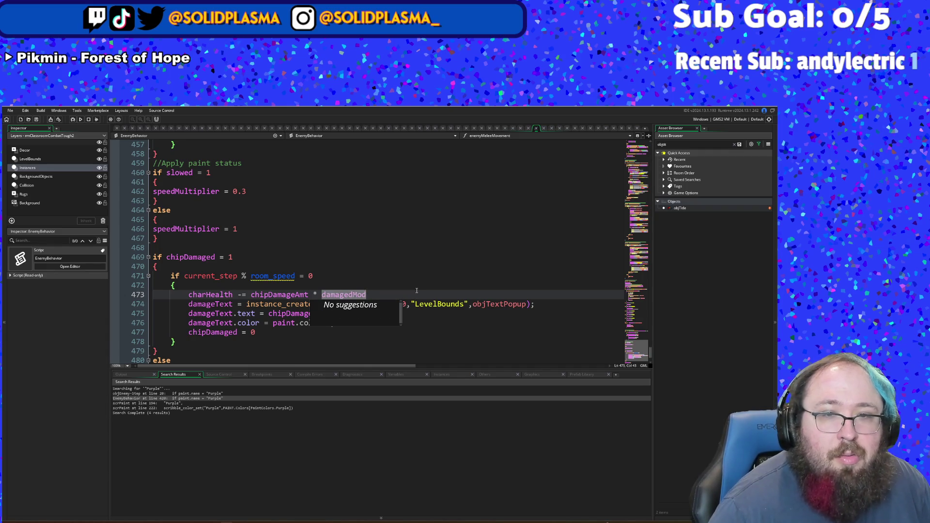
Step: Wrap the line 473 expression in ceil(), giving ceil(chipDamageAmt * damagedMod)
{"action": "key", "text": "Left"}
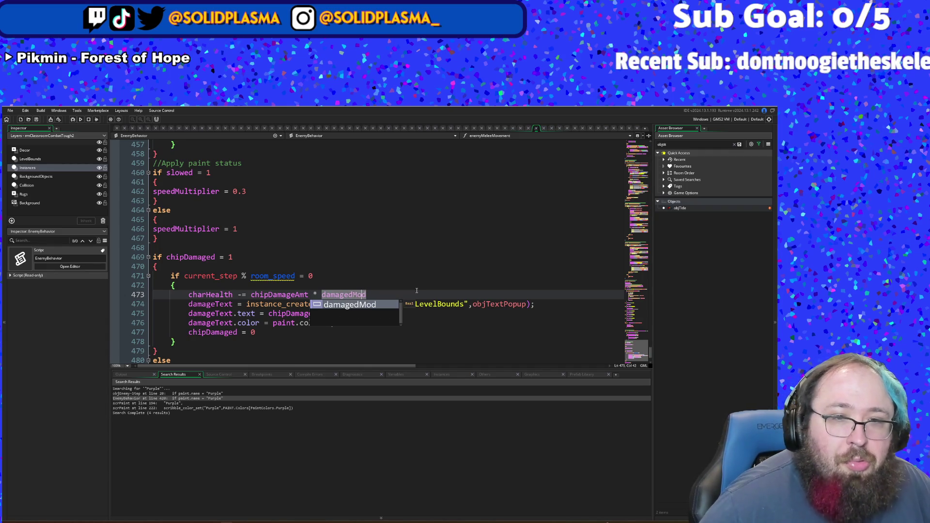
{"action": "key", "text": "ctrl+Left"}
{"action": "key", "text": "ctrl+Left"}
{"action": "key", "text": "ctrl+Left"}
{"action": "type", "text": "ceil("}
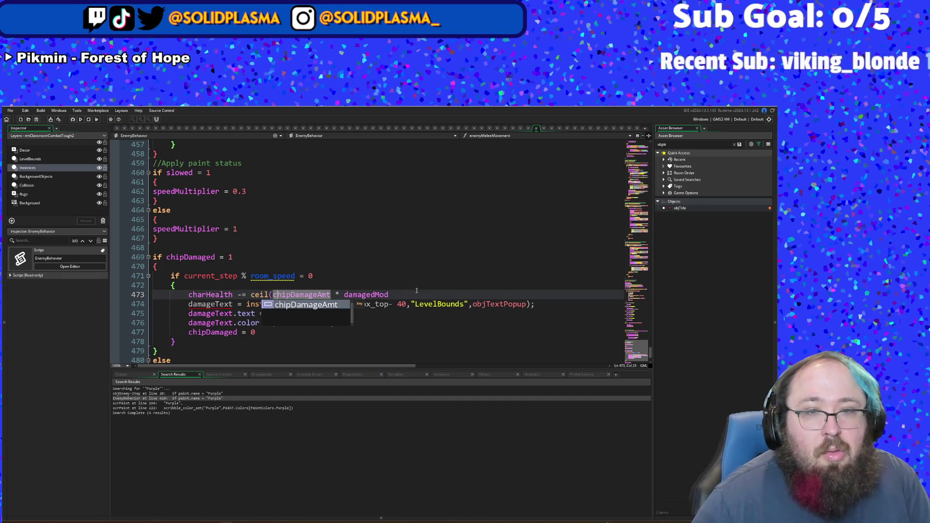
{"action": "key", "text": "ctrl+Right"}
{"action": "key", "text": "ctrl+Right"}
{"action": "key", "text": "ctrl+Right"}
{"action": "type", "text": ")"}
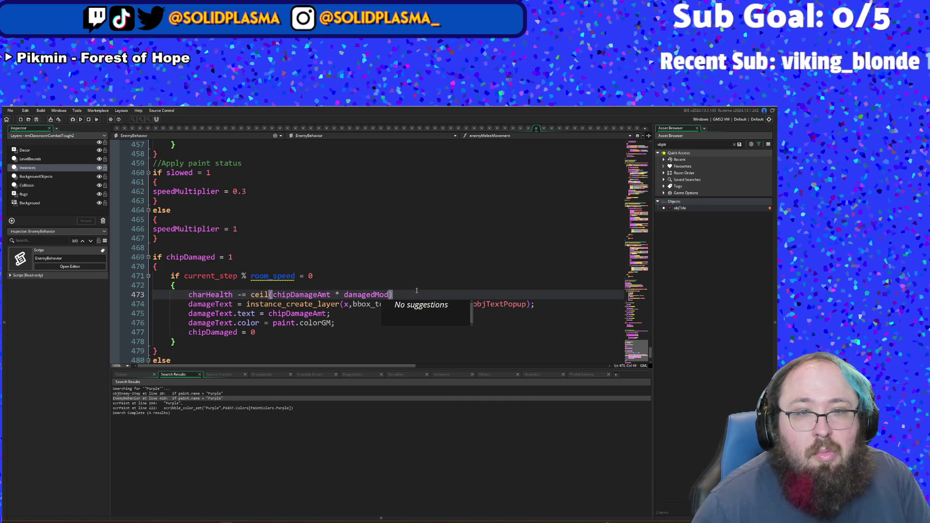
Step: Copy ceil(chipDamageAmt * damagedMod) into damageText.text on line 475, replacing chipDamageAmt
{"action": "left_click", "coordinate": [352, 313]}
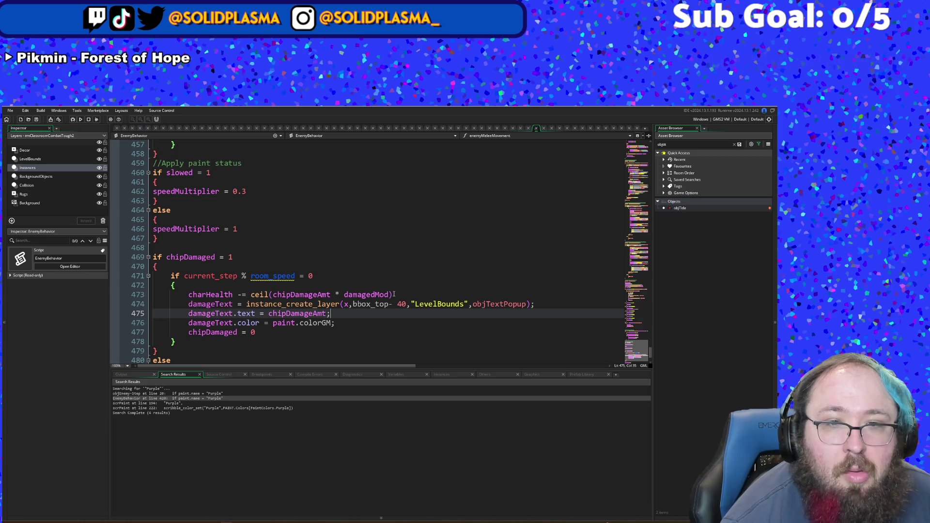
{"action": "mouse_move", "coordinate": [253, 290]}
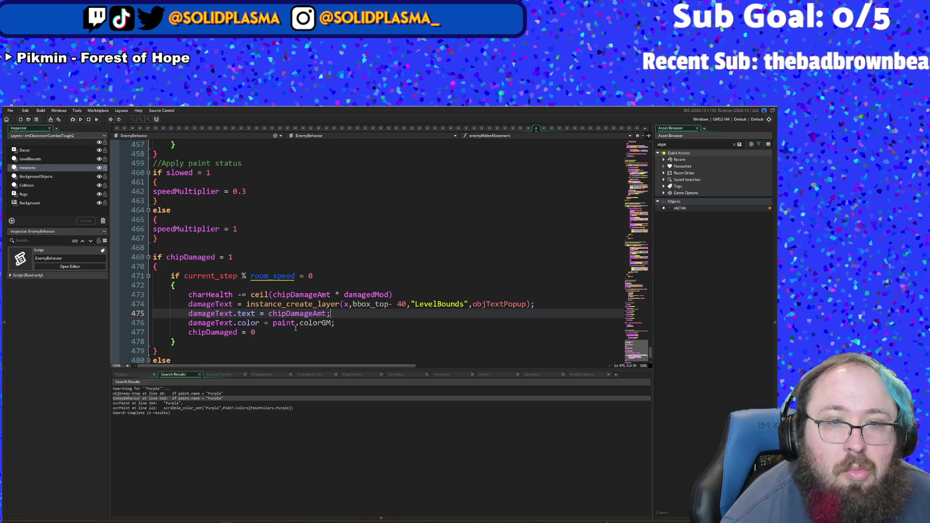
{"action": "left_click", "coordinate": [312, 304]}
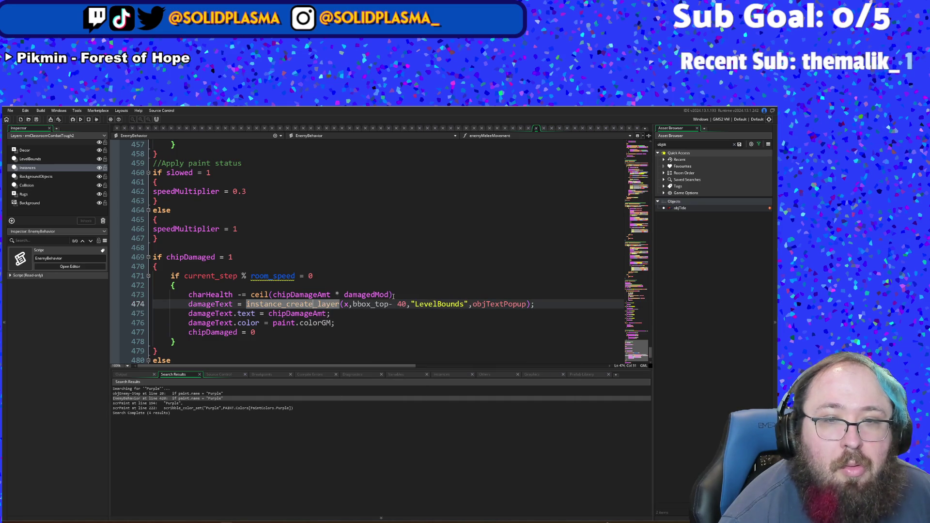
{"action": "left_click_drag", "start_coordinate": [393, 295], "coordinate": [251, 295]}
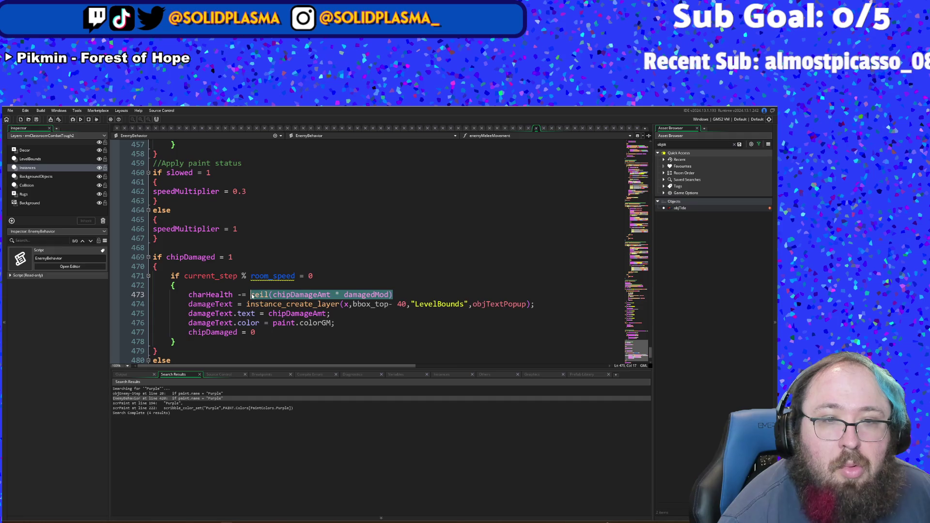
{"action": "right_click", "coordinate": [257, 293]}
{"action": "left_click", "coordinate": [267, 330]}
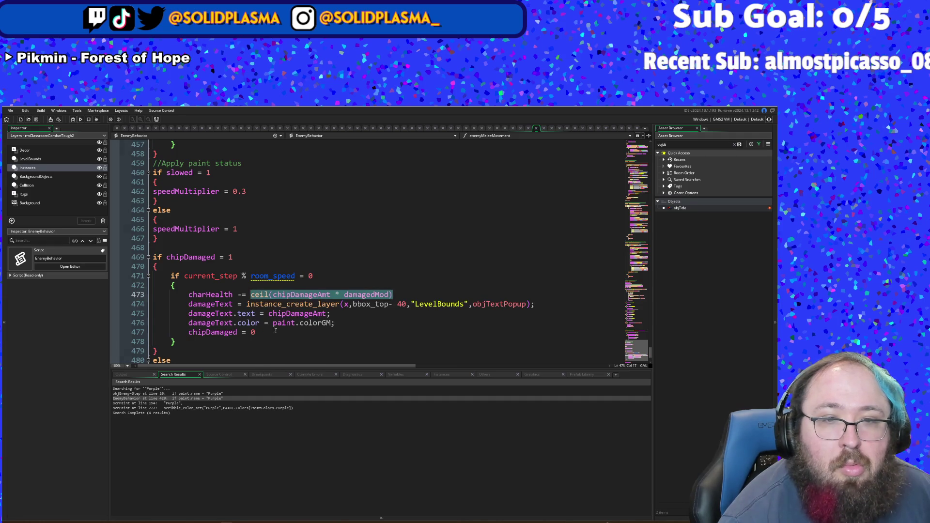
{"action": "double_click", "coordinate": [270, 314]}
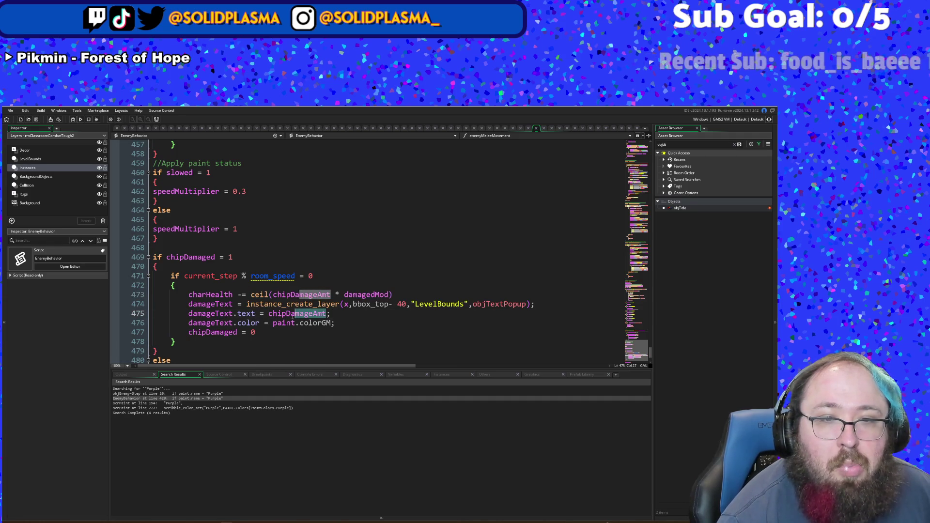
{"action": "key", "text": "ctrl+v"}
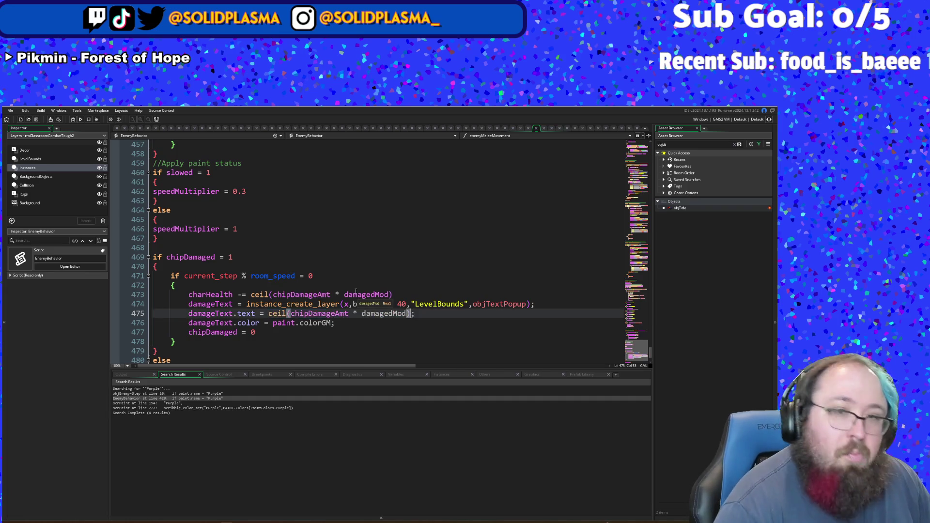
Step: End line 473 with a semicolon and make chip damage trigger every 60 steps instead of room_speed
{"action": "left_click", "coordinate": [404, 292]}
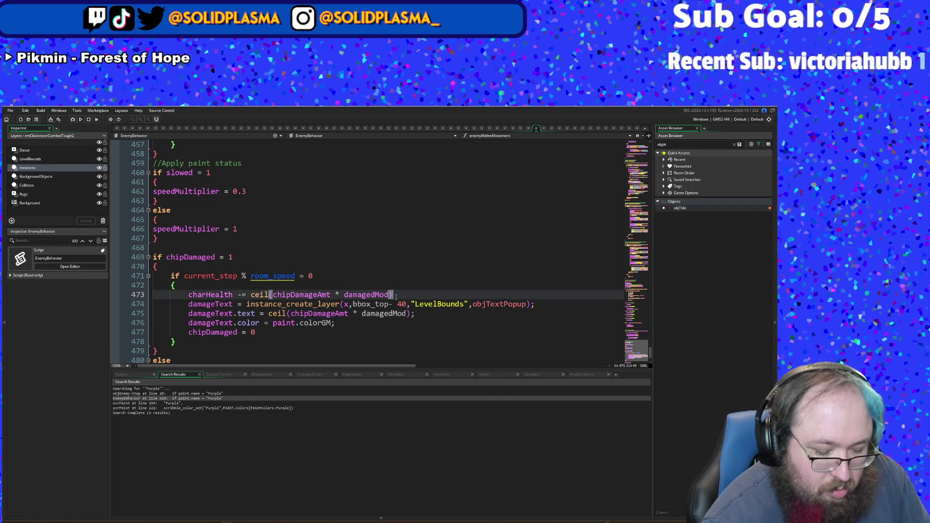
{"action": "type", "text": ";"}
{"action": "left_click", "coordinate": [469, 336]}
{"action": "type", "text": ";"}
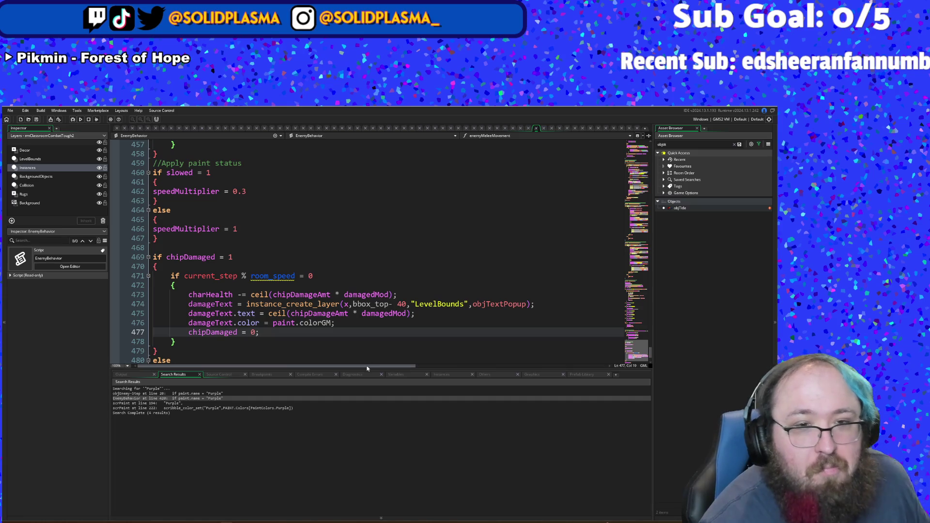
{"action": "left_click", "coordinate": [292, 341]}
{"action": "left_click", "coordinate": [293, 284]}
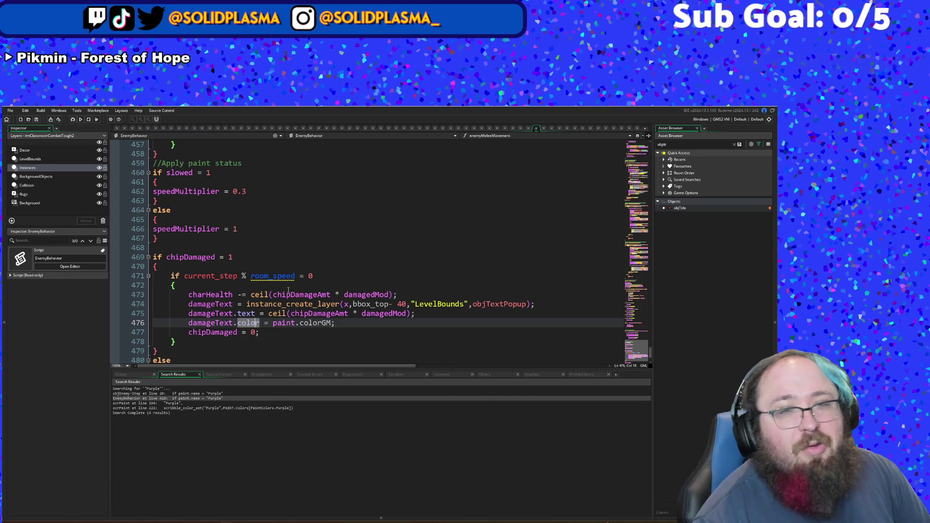
{"action": "left_click_drag", "start_coordinate": [299, 277], "coordinate": [253, 278]}
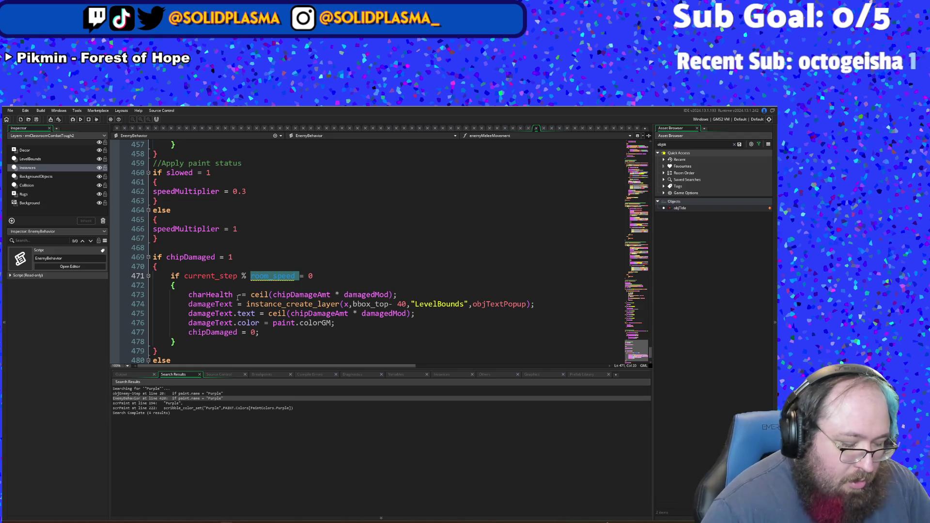
{"action": "type", "text": "60"}
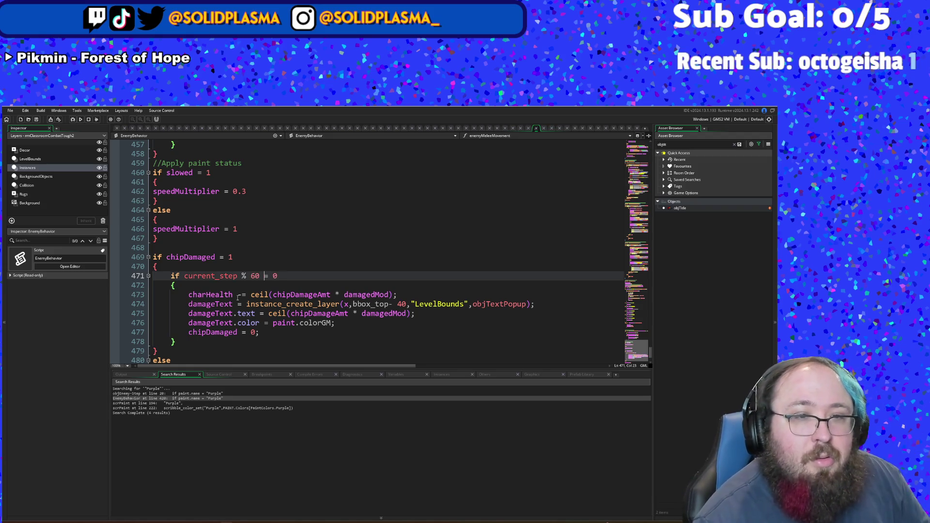
{"action": "left_click", "coordinate": [238, 351]}
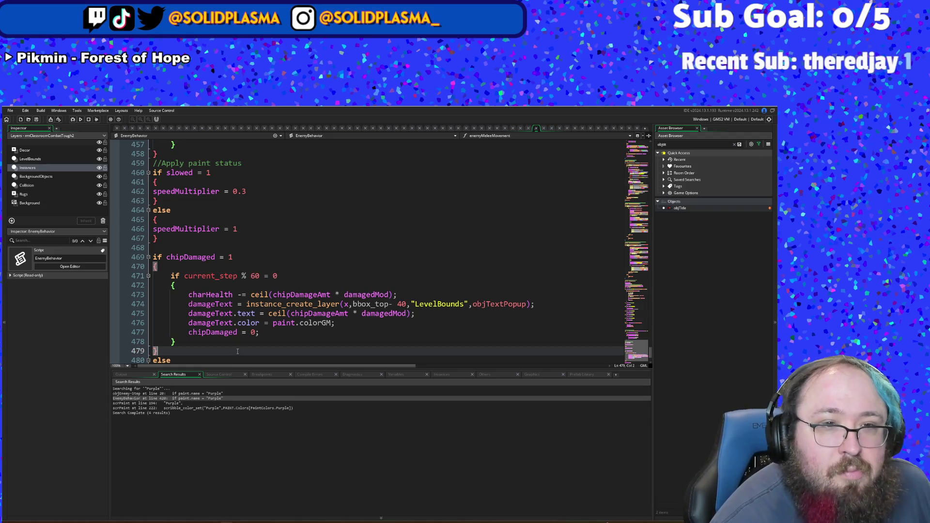
{"action": "scroll", "coordinate": [237, 351], "scroll_direction": "up", "scroll_amount": 15}
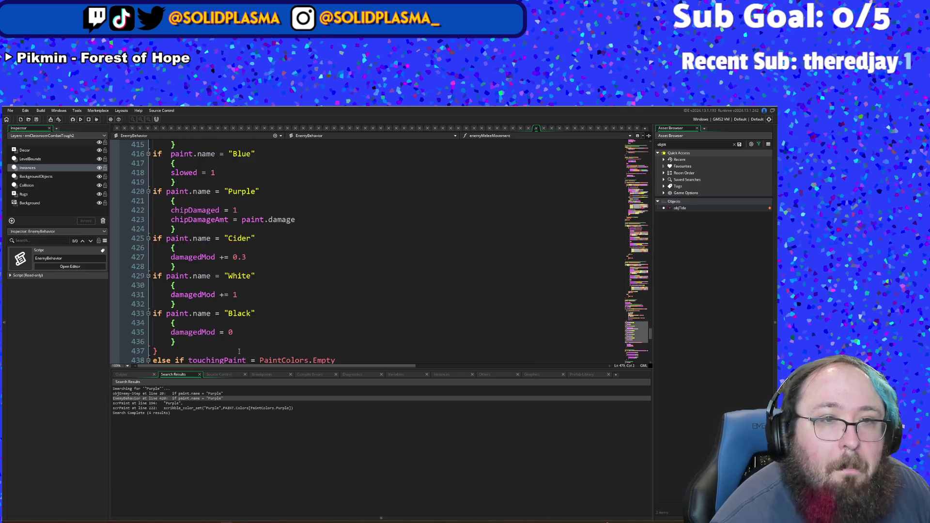
{"action": "scroll", "coordinate": [248, 344], "scroll_direction": "up", "scroll_amount": 12}
{"action": "left_click", "coordinate": [219, 332]}
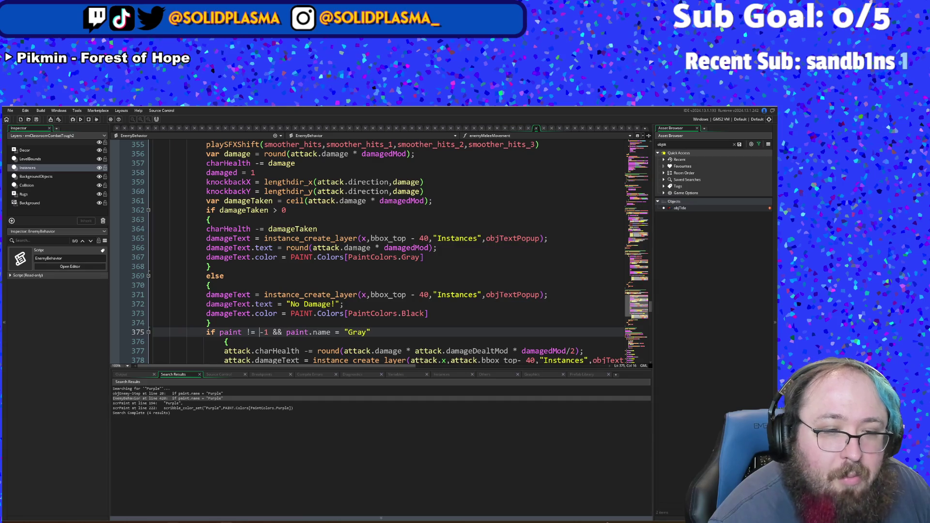
{"action": "left_click", "coordinate": [121, 494]}
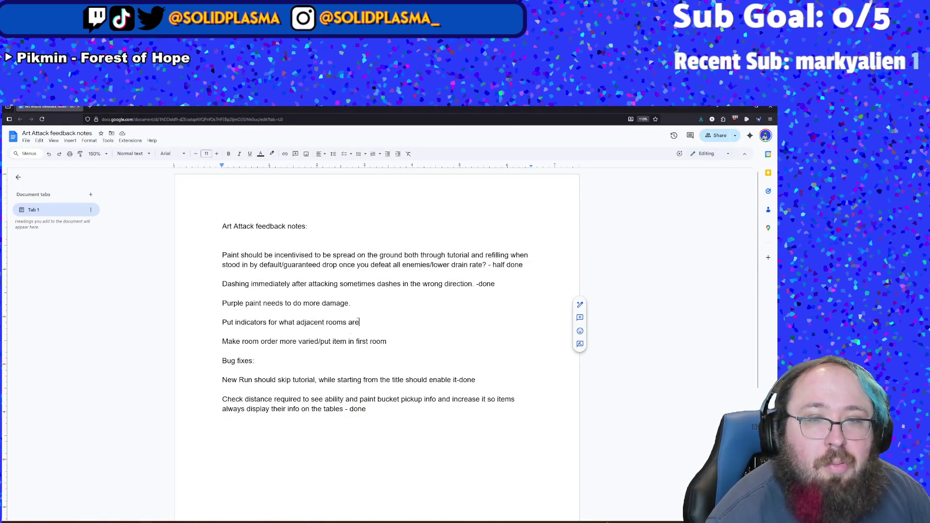
Step: Mark the note 'Purple paint needs to do more damage.' as '- done' and return to GameMaker
{"action": "left_click", "coordinate": [362, 304]}
{"action": "type", "text": "- done"}
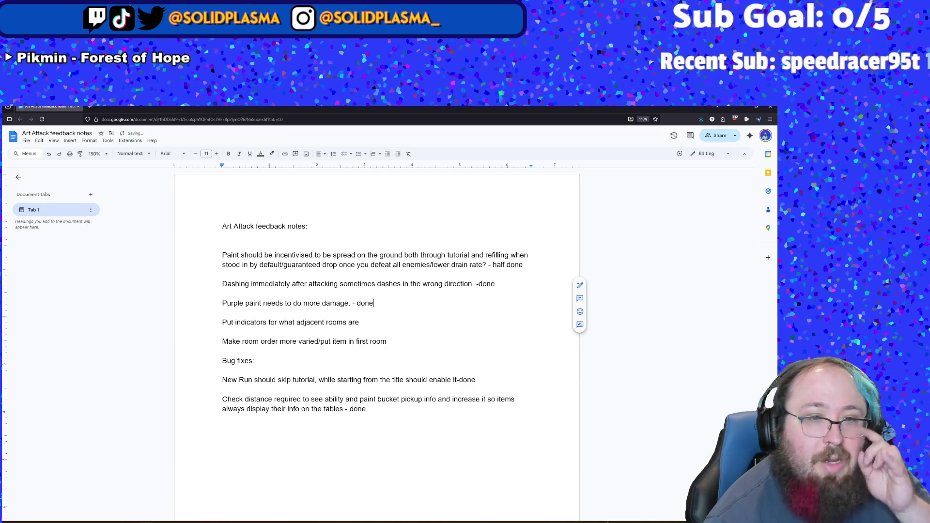
{"action": "key", "text": "alt+Tab"}
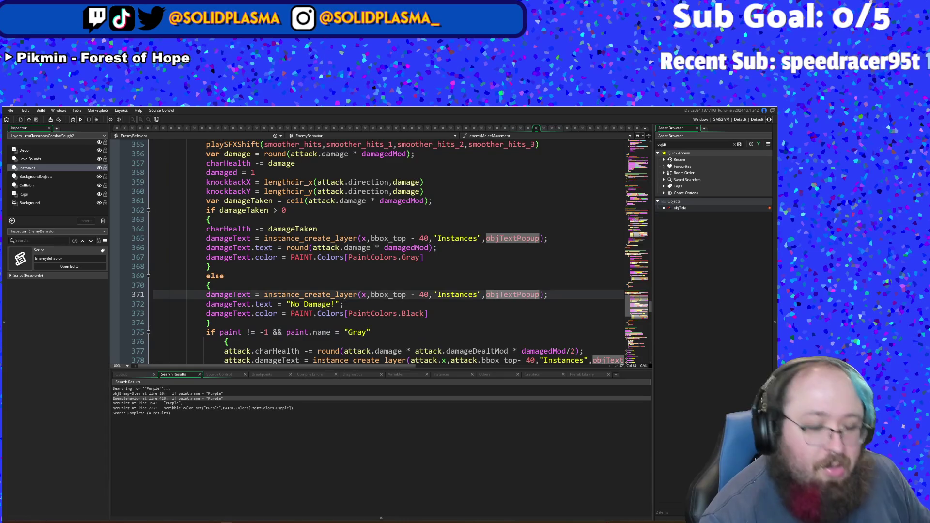
{"action": "key", "text": "ctrl+t"}
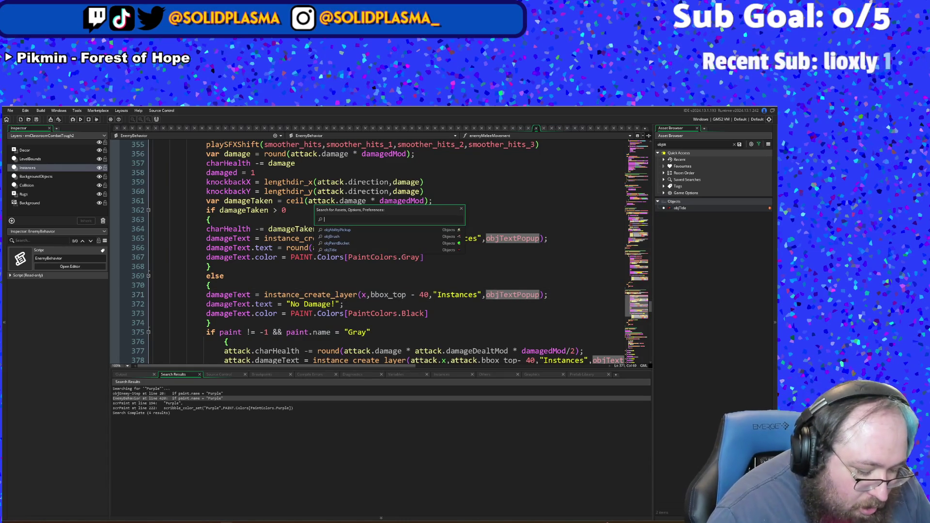
{"action": "type", "text": "scrdung"}
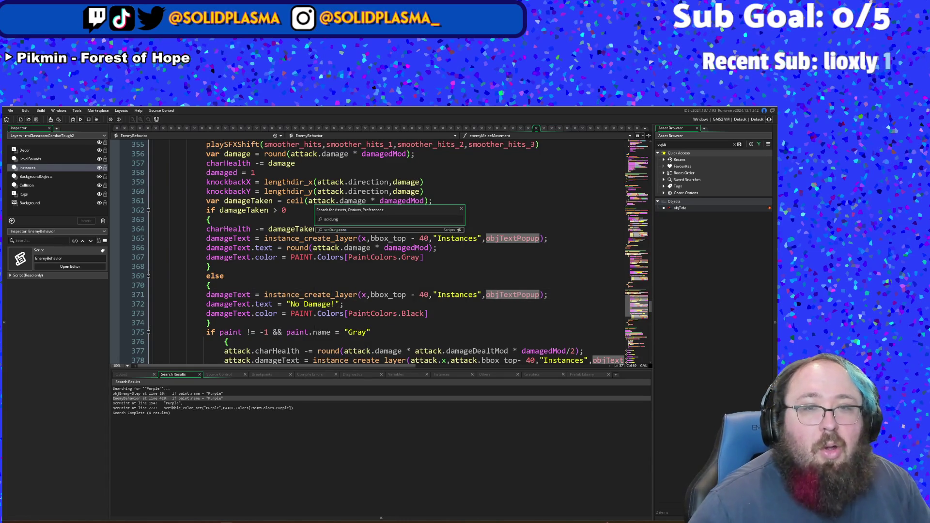
{"action": "key", "text": "Return"}
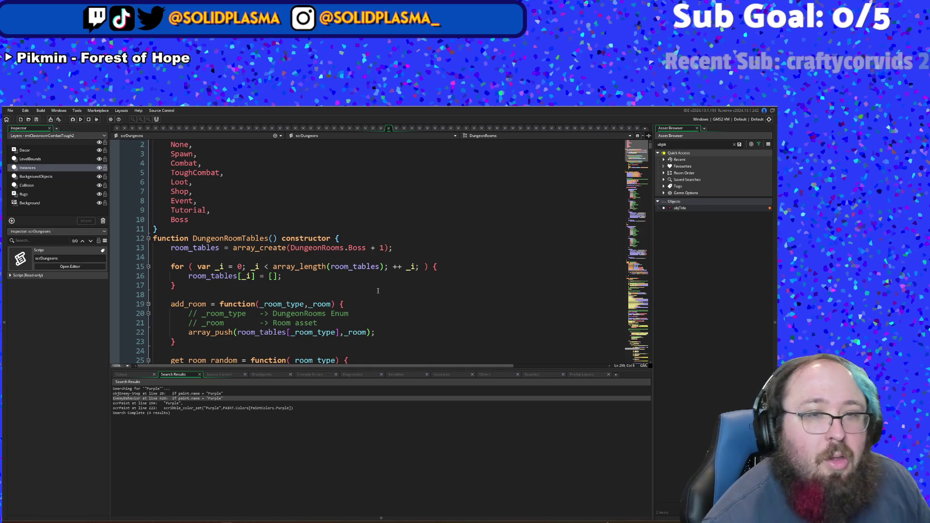
{"action": "left_click", "coordinate": [496, 296]}
{"action": "scroll", "coordinate": [274, 223], "scroll_direction": "down", "scroll_amount": 4}
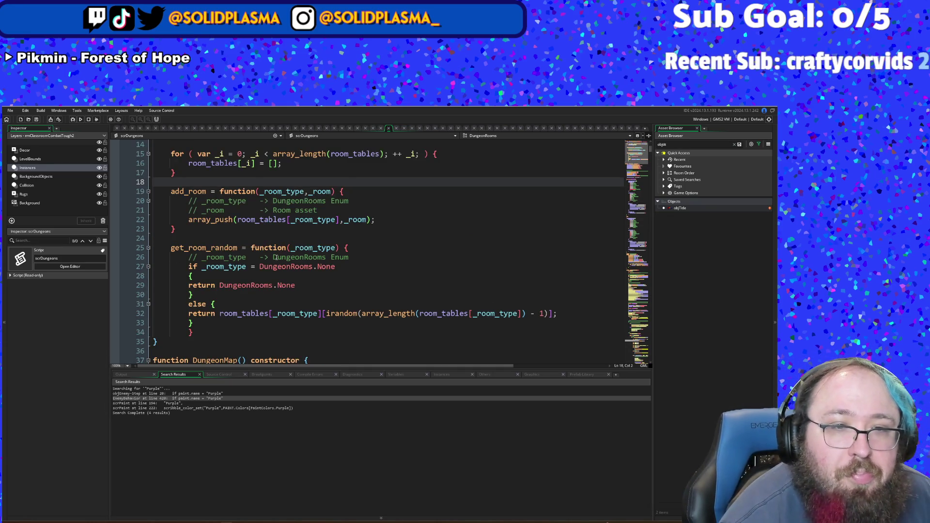
{"action": "scroll", "coordinate": [276, 257], "scroll_direction": "up", "scroll_amount": 4}
{"action": "scroll", "coordinate": [276, 257], "scroll_direction": "down", "scroll_amount": 12}
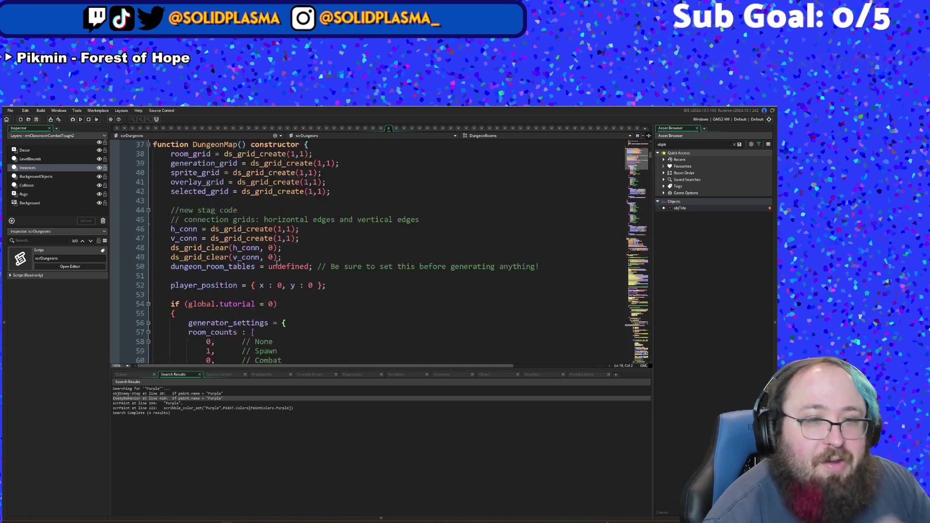
{"action": "scroll", "coordinate": [277, 262], "scroll_direction": "down", "scroll_amount": 18}
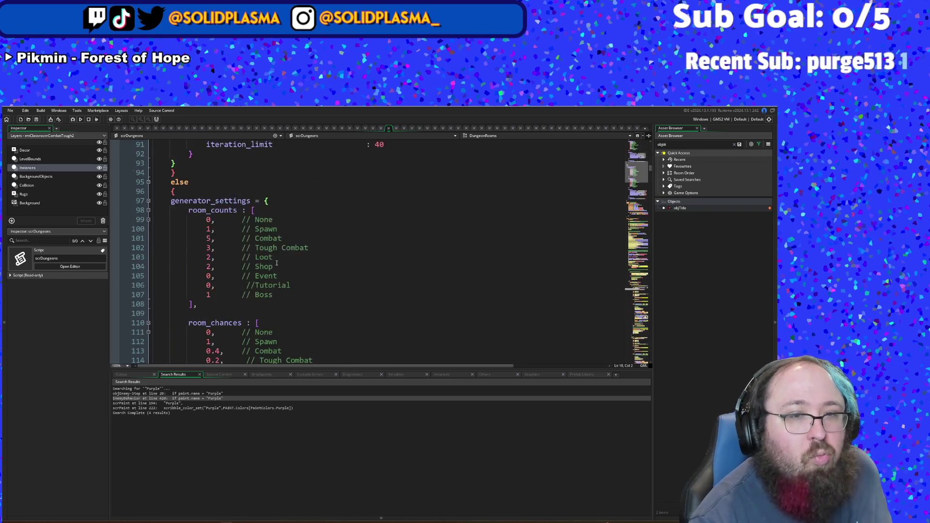
{"action": "scroll", "coordinate": [276, 263], "scroll_direction": "down", "scroll_amount": 8}
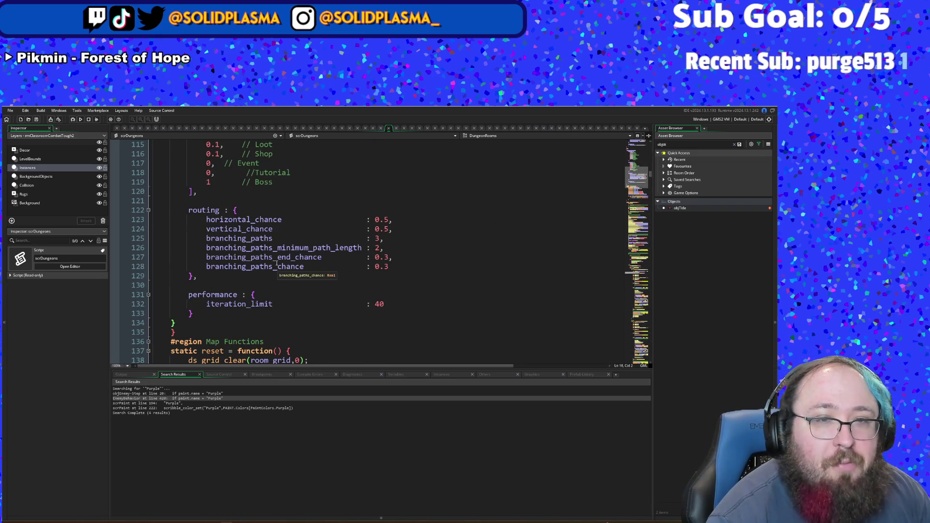
{"action": "scroll", "coordinate": [276, 263], "scroll_direction": "down", "scroll_amount": 12}
{"action": "scroll", "coordinate": [276, 263], "scroll_direction": "up", "scroll_amount": 6}
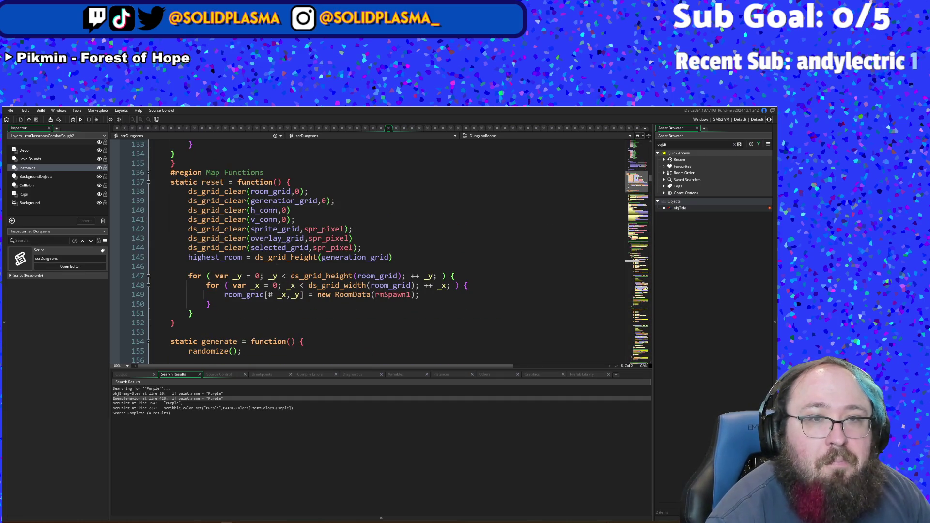
{"action": "scroll", "coordinate": [276, 262], "scroll_direction": "down", "scroll_amount": 8}
{"action": "left_click", "coordinate": [473, 191]}
{"action": "scroll", "coordinate": [473, 189], "scroll_direction": "down", "scroll_amount": 12}
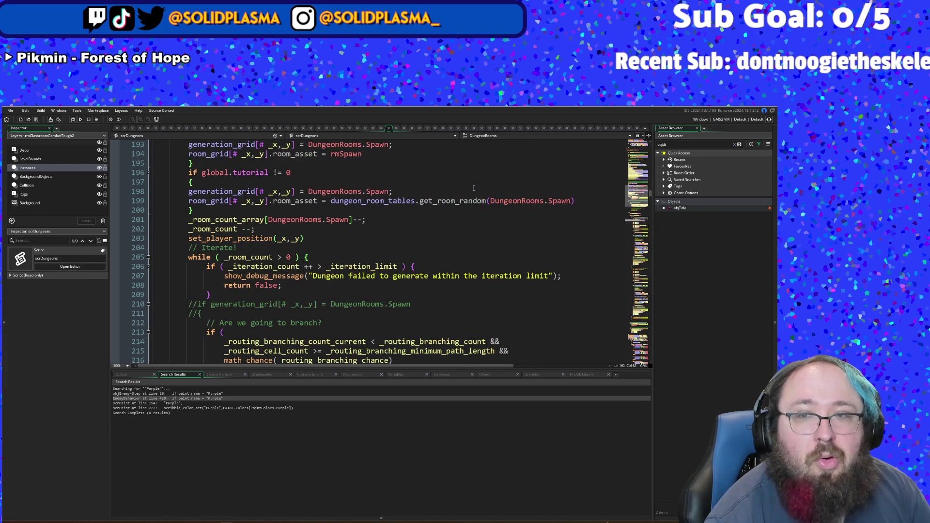
{"action": "scroll", "coordinate": [473, 188], "scroll_direction": "down", "scroll_amount": 4}
{"action": "scroll", "coordinate": [473, 188], "scroll_direction": "down", "scroll_amount": 6}
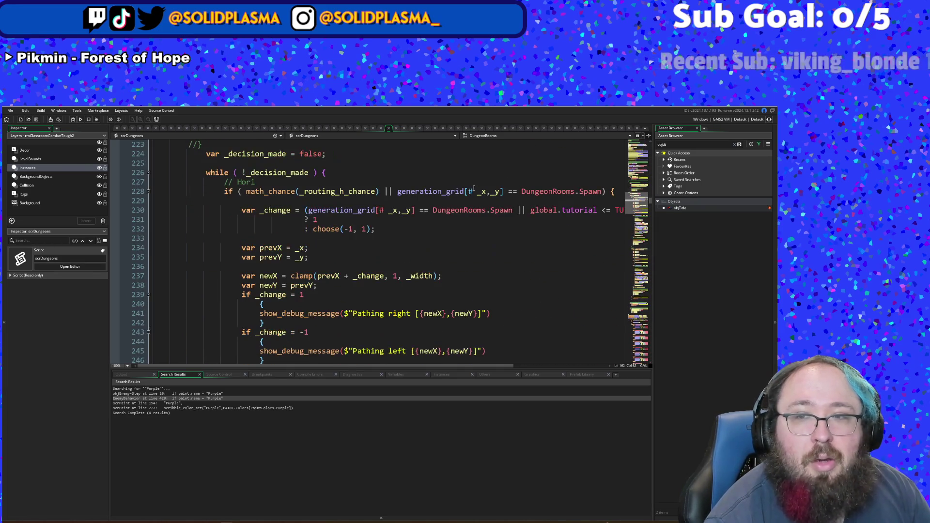
{"action": "scroll", "coordinate": [477, 191], "scroll_direction": "down", "scroll_amount": 8}
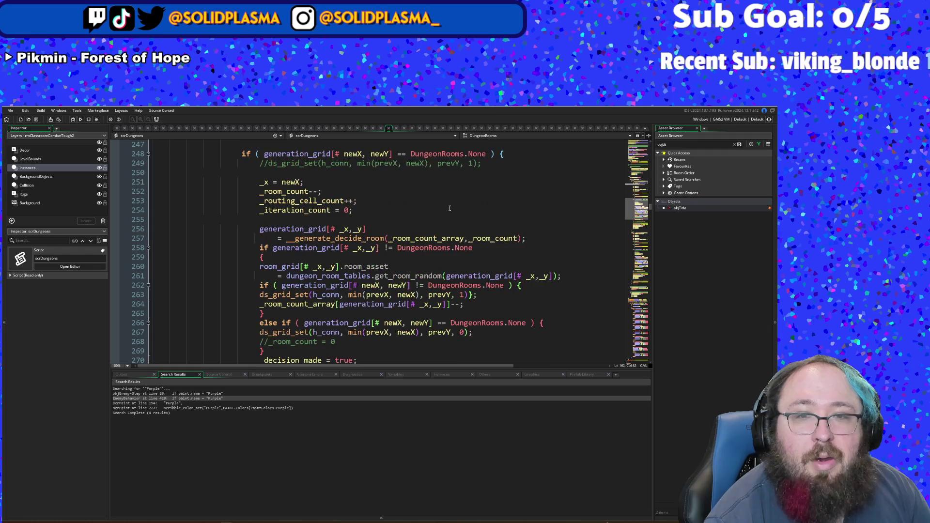
{"action": "scroll", "coordinate": [449, 208], "scroll_direction": "up", "scroll_amount": 8}
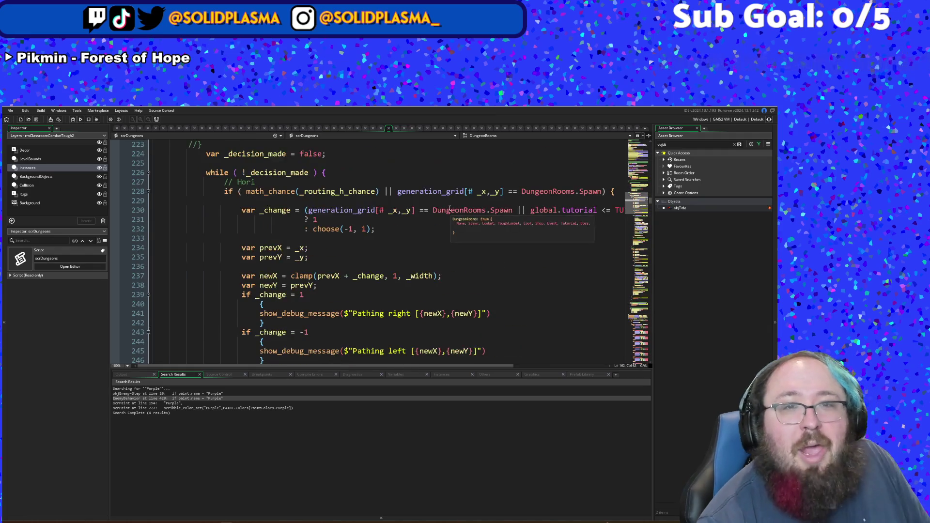
{"action": "scroll", "coordinate": [449, 208], "scroll_direction": "down", "scroll_amount": 8}
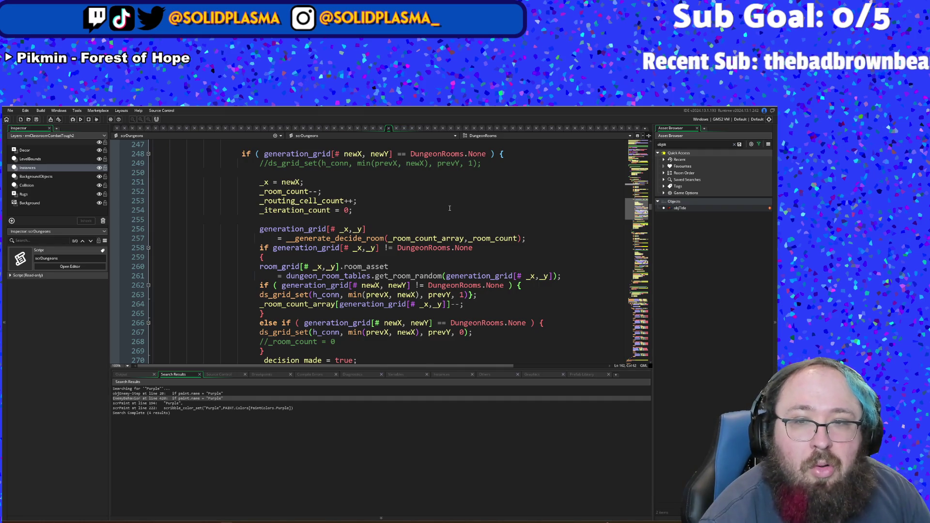
{"action": "scroll", "coordinate": [449, 208], "scroll_direction": "down", "scroll_amount": 4}
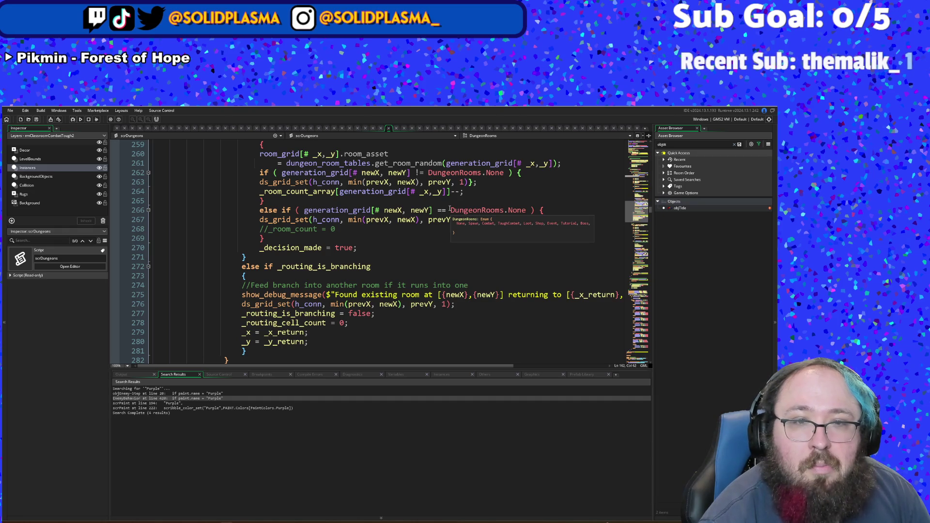
{"action": "left_click", "coordinate": [424, 241]}
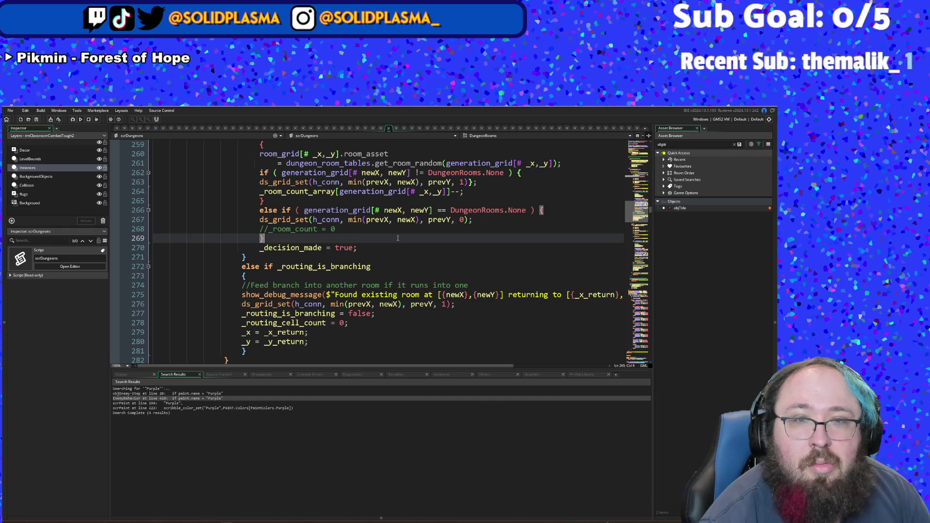
Step: Jump from the line 257 call to __generate_decide_room's definition and review its Combat conditions
{"action": "scroll", "coordinate": [395, 238], "scroll_direction": "up", "scroll_amount": 4}
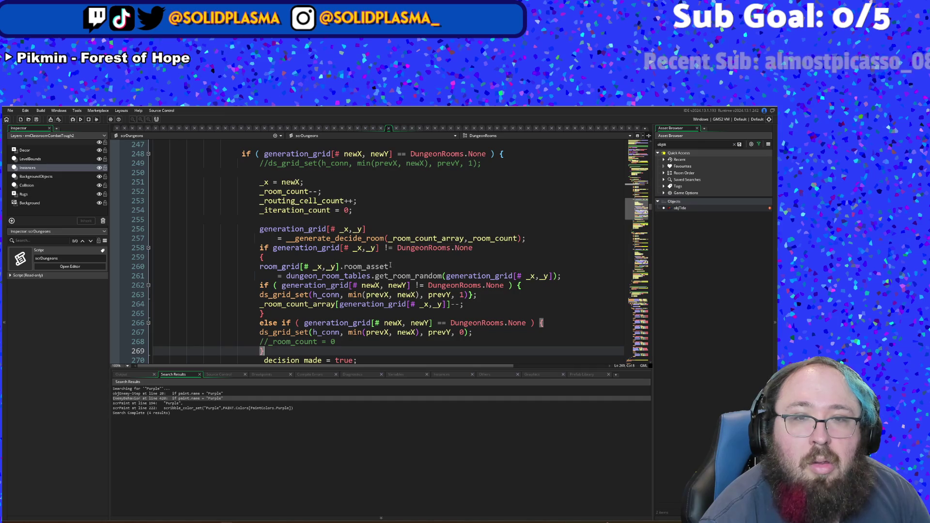
{"action": "double_click", "coordinate": [376, 239]}
{"action": "middle_click", "coordinate": [377, 239]}
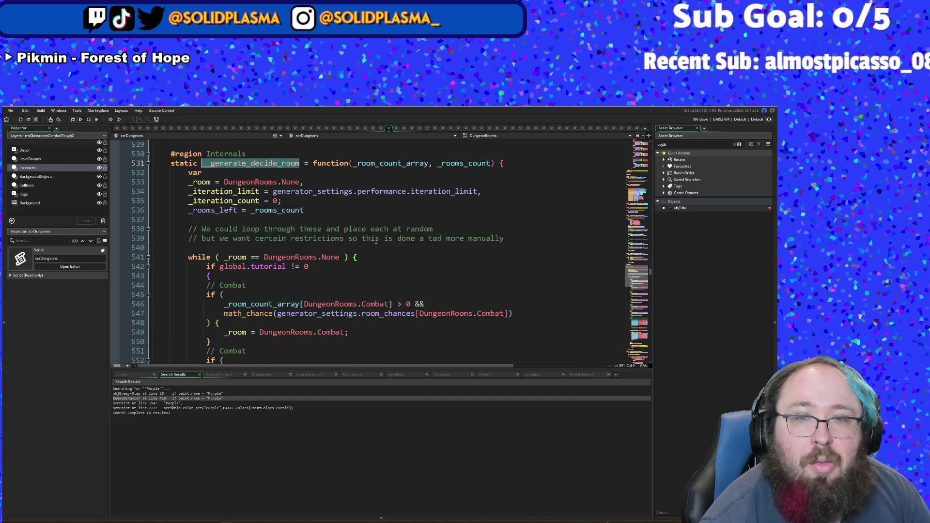
{"action": "left_click", "coordinate": [290, 238]}
{"action": "key", "text": "Up"}
{"action": "key", "text": "Up"}
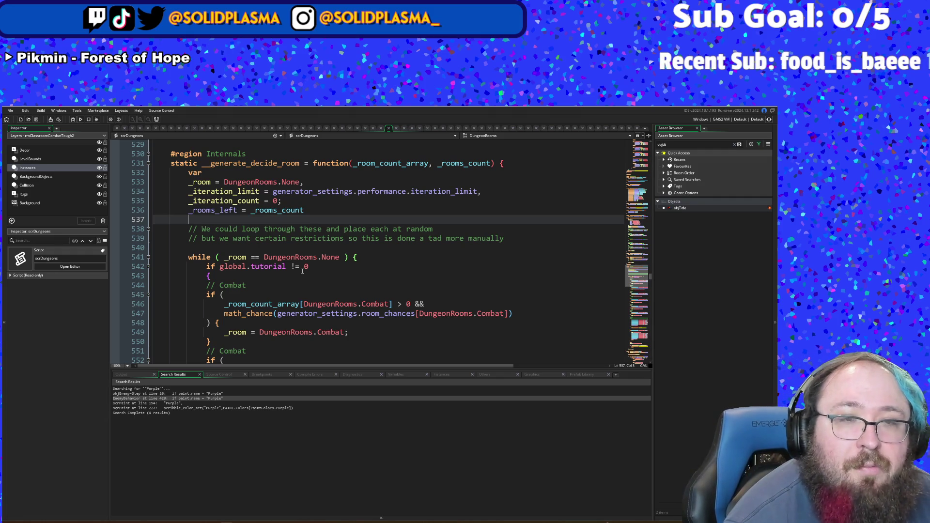
{"action": "scroll", "coordinate": [302, 271], "scroll_direction": "down", "scroll_amount": 2}
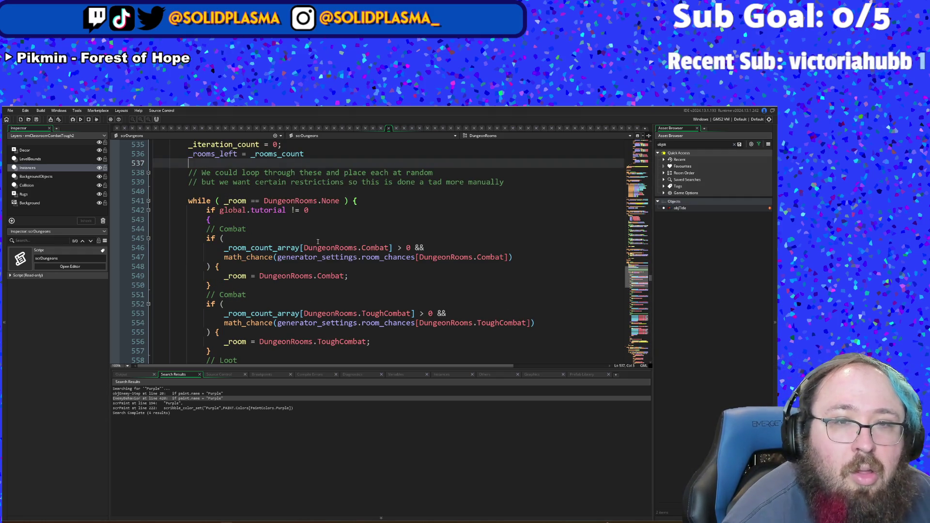
{"action": "key", "text": "Down"}
{"action": "key", "text": "Down"}
{"action": "key", "text": "Down"}
{"action": "key", "text": "Down"}
{"action": "key", "text": "Down"}
{"action": "key", "text": "Down"}
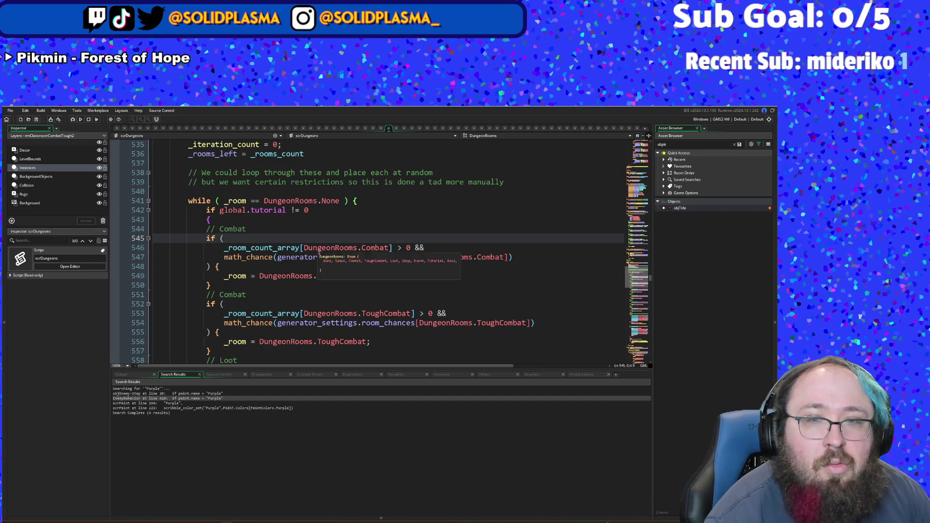
{"action": "scroll", "coordinate": [323, 243], "scroll_direction": "down", "scroll_amount": 2}
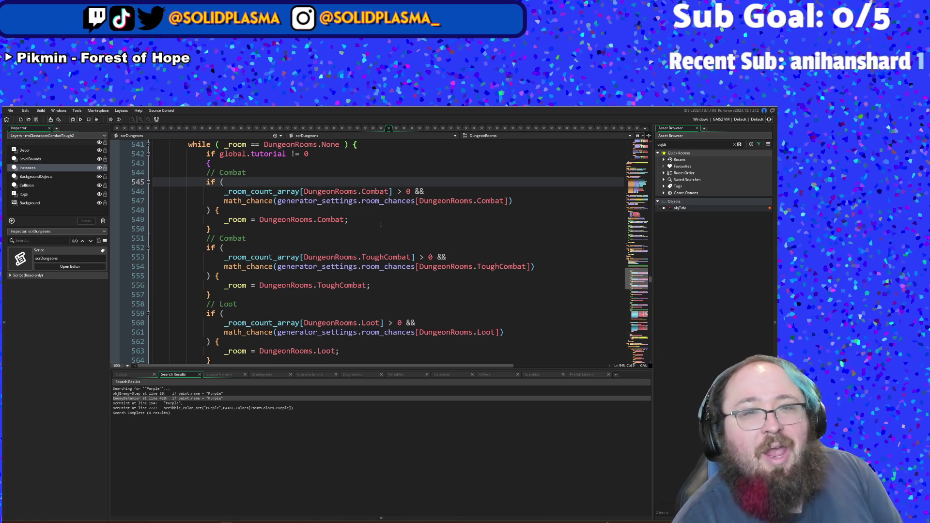
{"action": "left_click", "coordinate": [373, 223]}
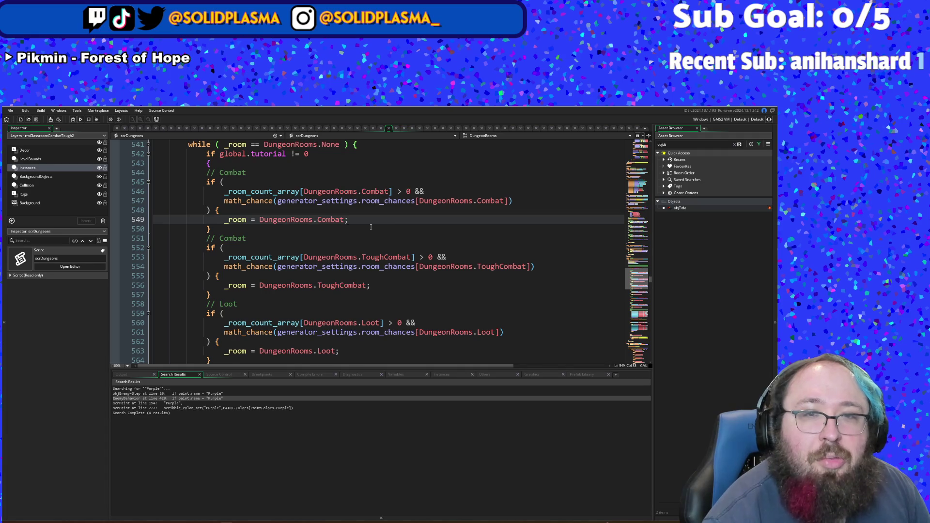
{"action": "left_click", "coordinate": [431, 191]}
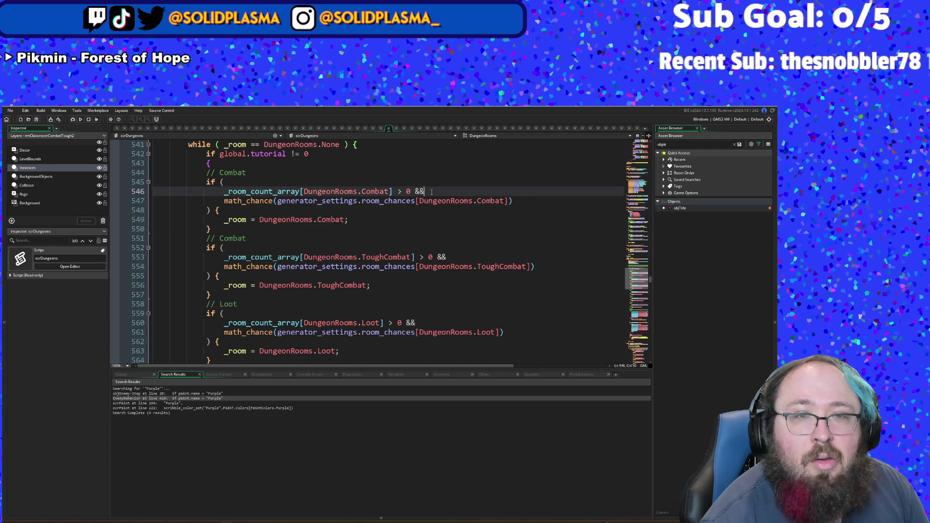
Step: Search the scrDungeons script for "_room_pre" with Find and Replace
{"action": "key", "text": "ctrl+f"}
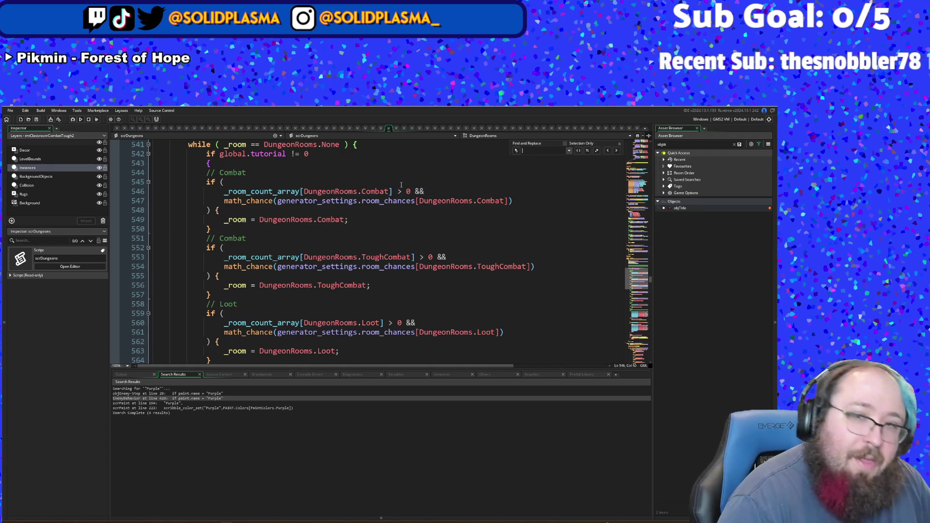
{"action": "type", "text": "ro"}
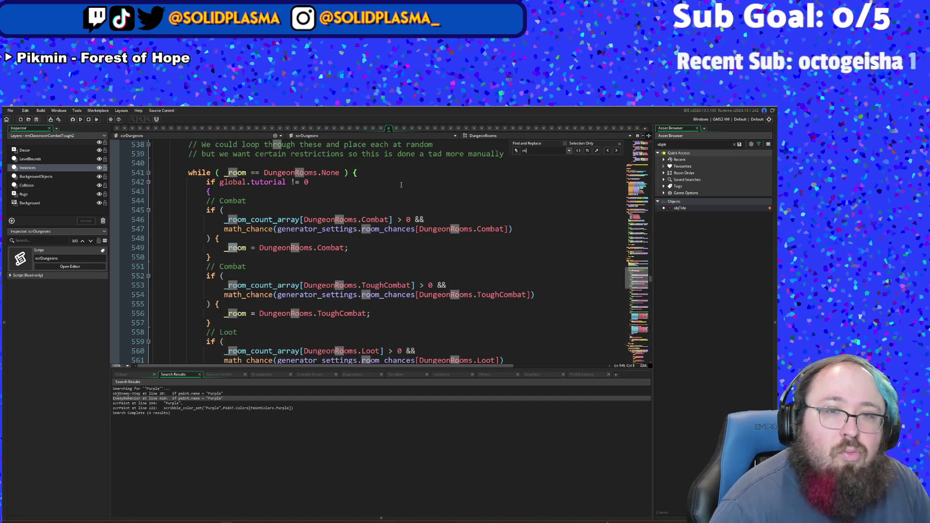
{"action": "type", "text": "om_pre"}
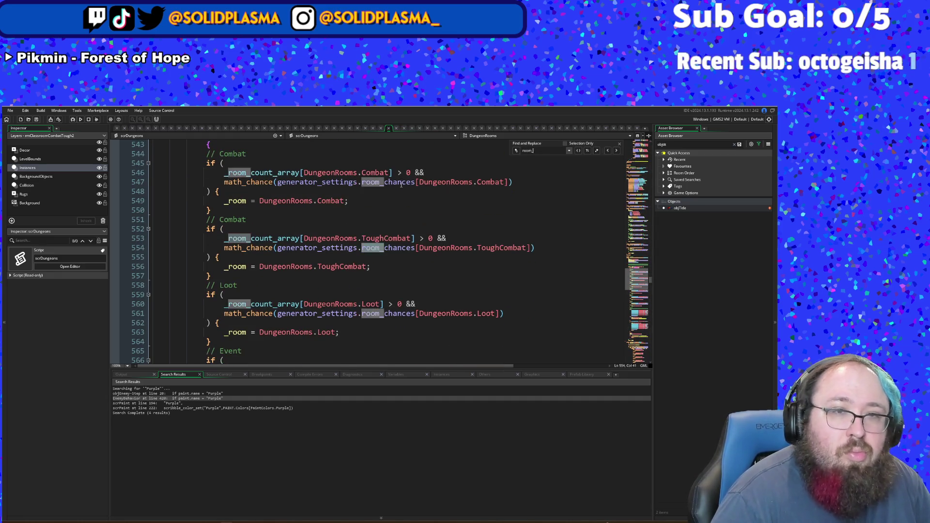
{"action": "key", "text": "BackSpace"}
{"action": "key", "text": "BackSpace"}
{"action": "key", "text": "BackSpace"}
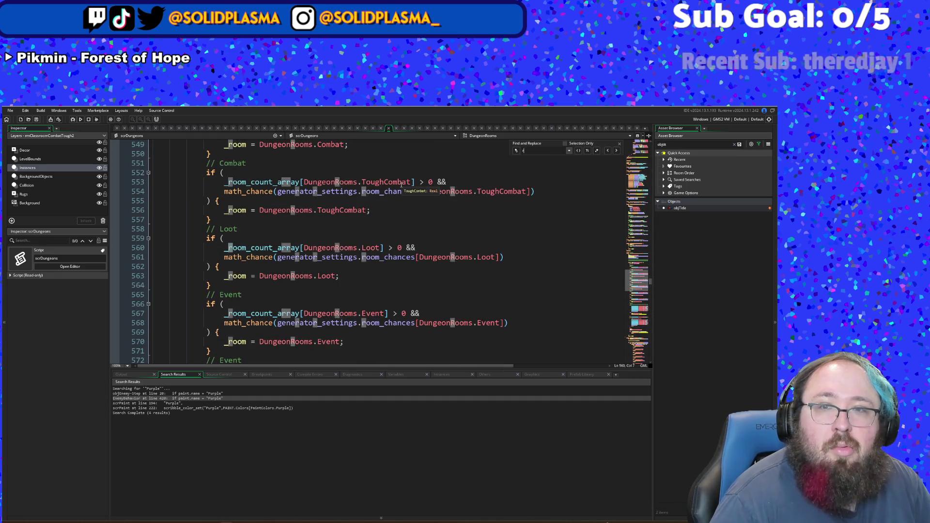
{"action": "type", "text": "_room"}
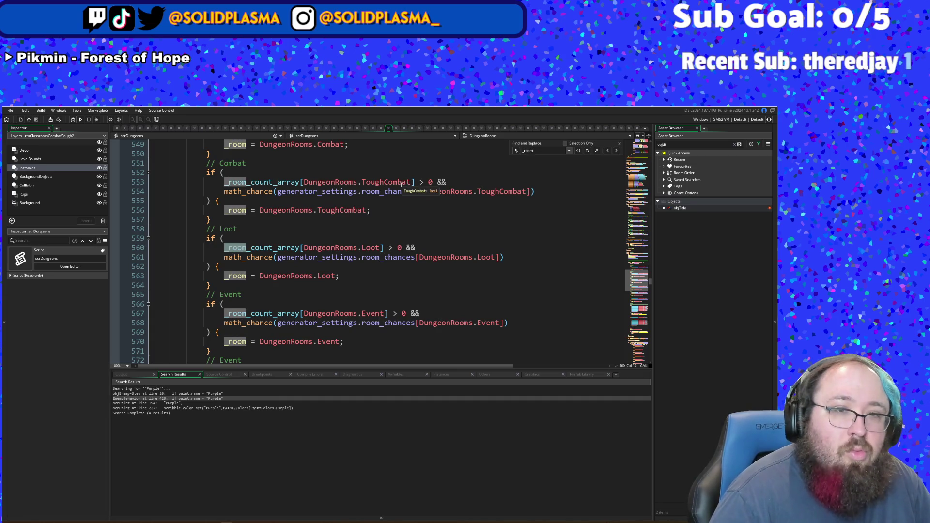
{"action": "type", "text": "_pre"}
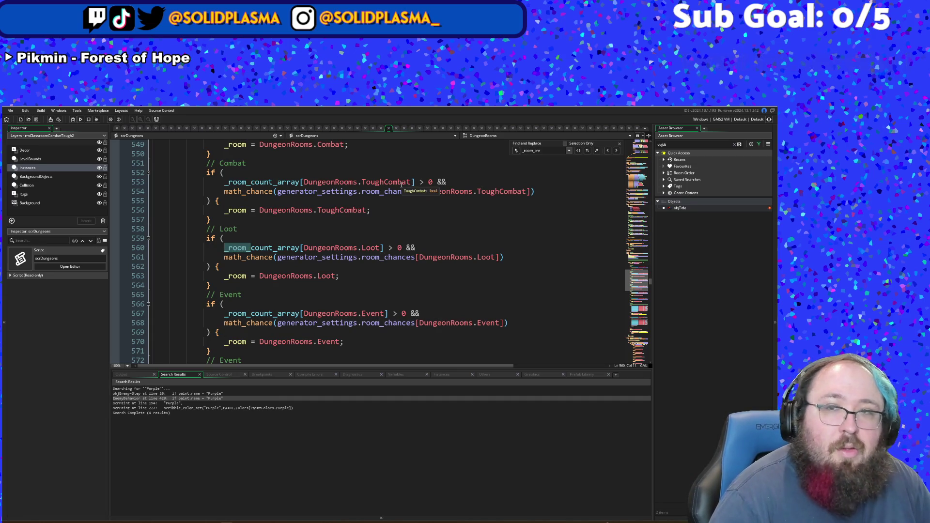
{"action": "key", "text": "BackSpace"}
{"action": "key", "text": "BackSpace"}
{"action": "key", "text": "BackSpace"}
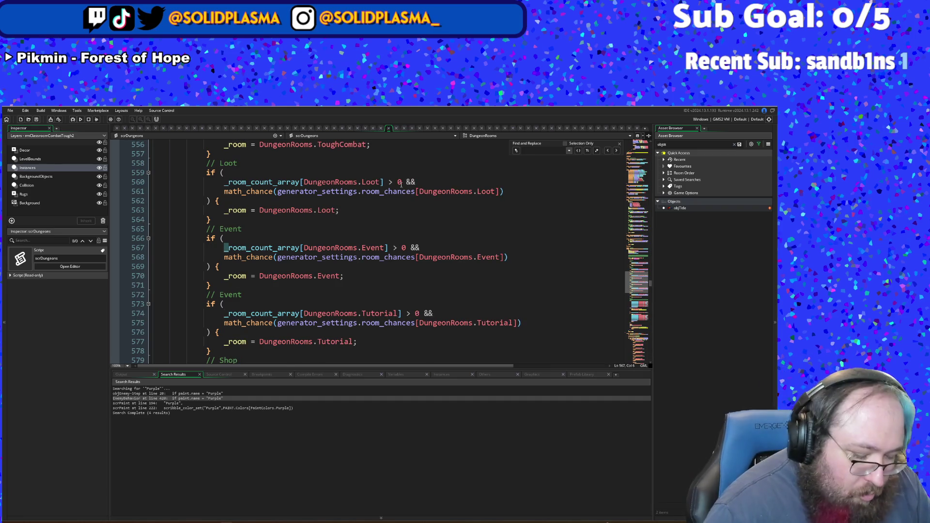
{"action": "type", "text": "previous"}
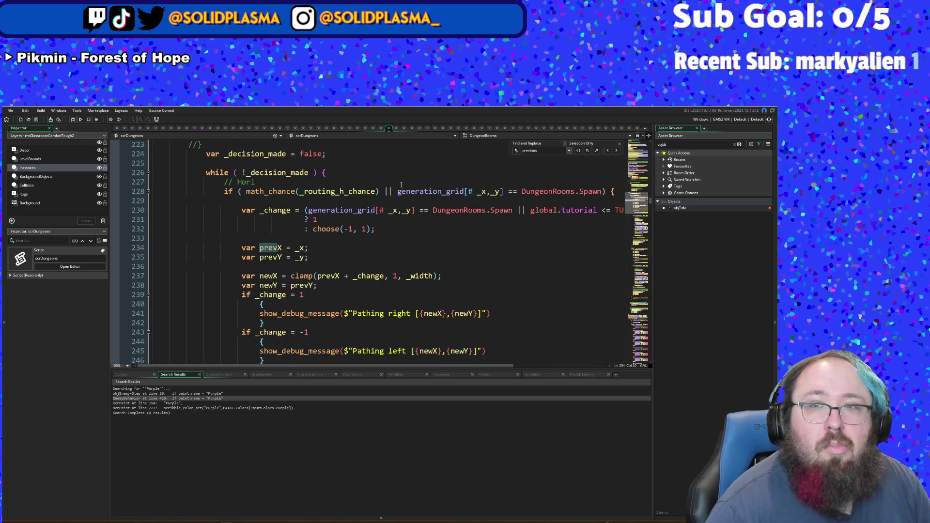
{"action": "key", "text": "BackSpace"}
{"action": "key", "text": "BackSpace"}
{"action": "key", "text": "BackSpace"}
{"action": "left_click", "coordinate": [273, 266]}
{"action": "scroll", "coordinate": [273, 266], "scroll_direction": "up", "scroll_amount": 6}
{"action": "scroll", "coordinate": [272, 266], "scroll_direction": "up", "scroll_amount": 6}
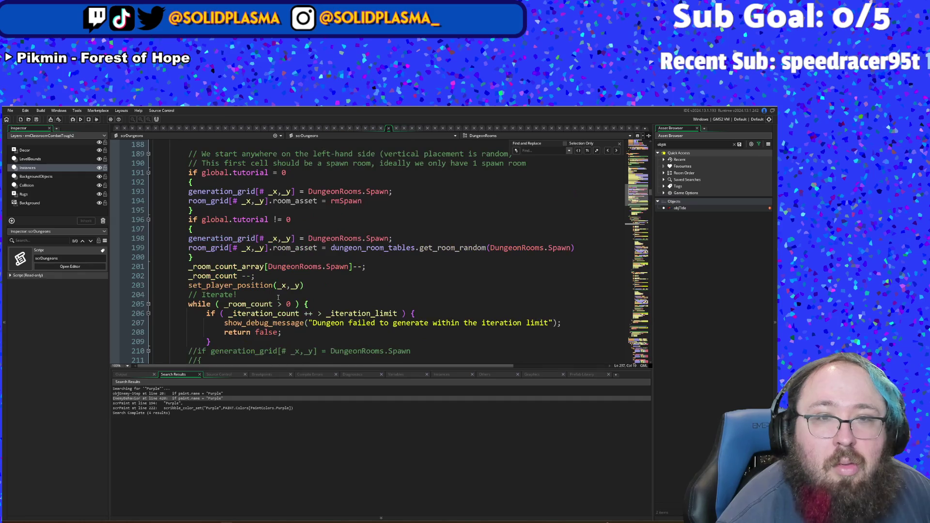
{"action": "scroll", "coordinate": [429, 227], "scroll_direction": "down", "scroll_amount": 18}
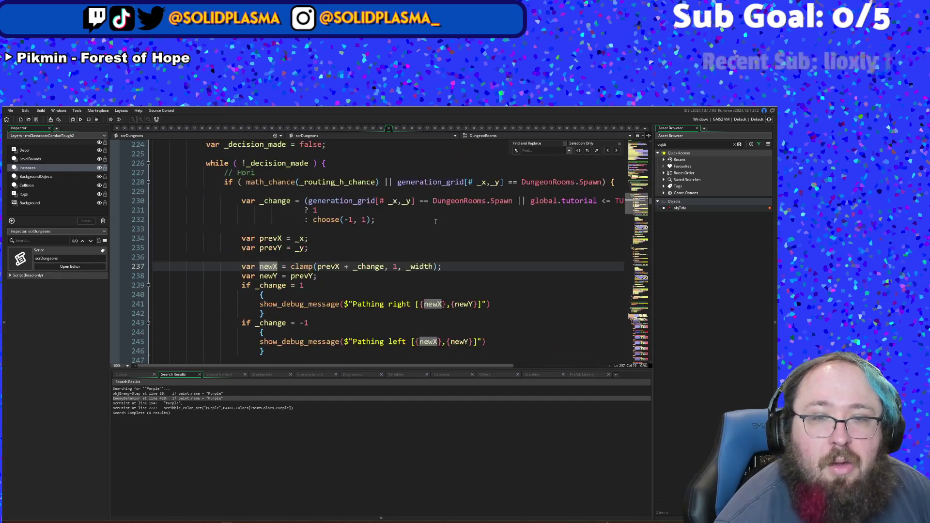
{"action": "scroll", "coordinate": [442, 206], "scroll_direction": "up", "scroll_amount": 8}
{"action": "scroll", "coordinate": [442, 206], "scroll_direction": "up", "scroll_amount": 4}
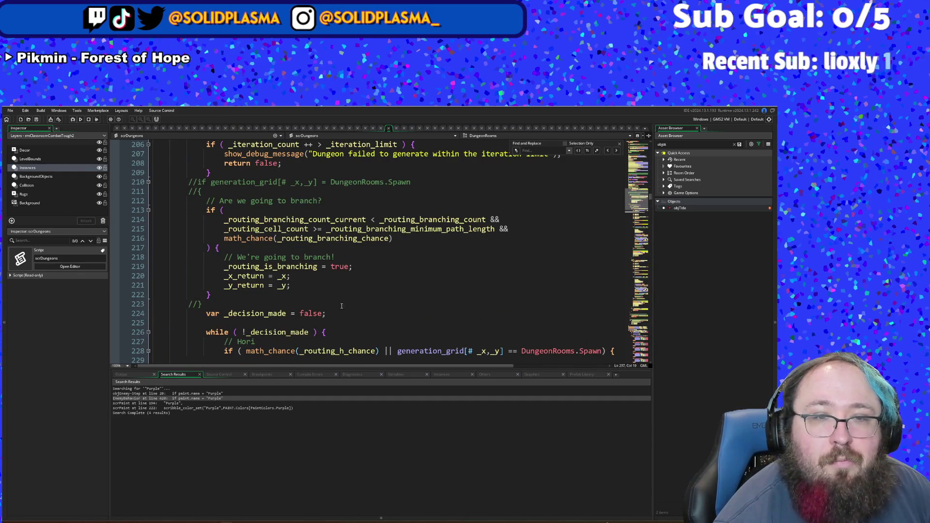
{"action": "scroll", "coordinate": [333, 312], "scroll_direction": "down", "scroll_amount": 4}
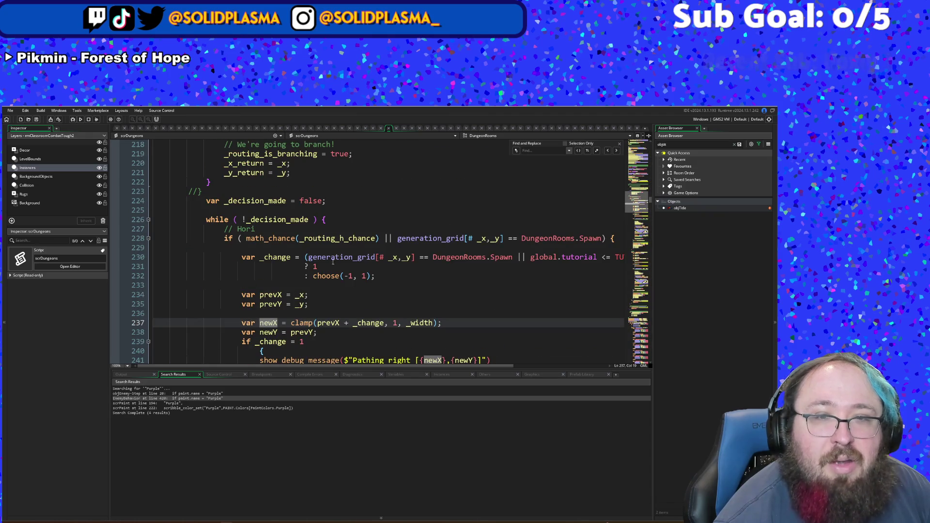
{"action": "left_click", "coordinate": [321, 219]}
{"action": "scroll", "coordinate": [327, 218], "scroll_direction": "down", "scroll_amount": 16}
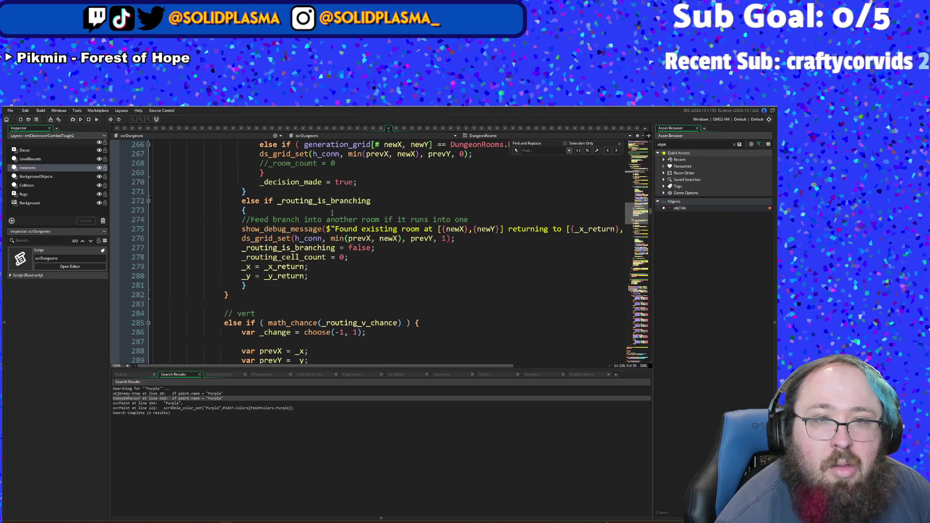
{"action": "scroll", "coordinate": [332, 214], "scroll_direction": "down", "scroll_amount": 6}
{"action": "scroll", "coordinate": [332, 213], "scroll_direction": "down", "scroll_amount": 12}
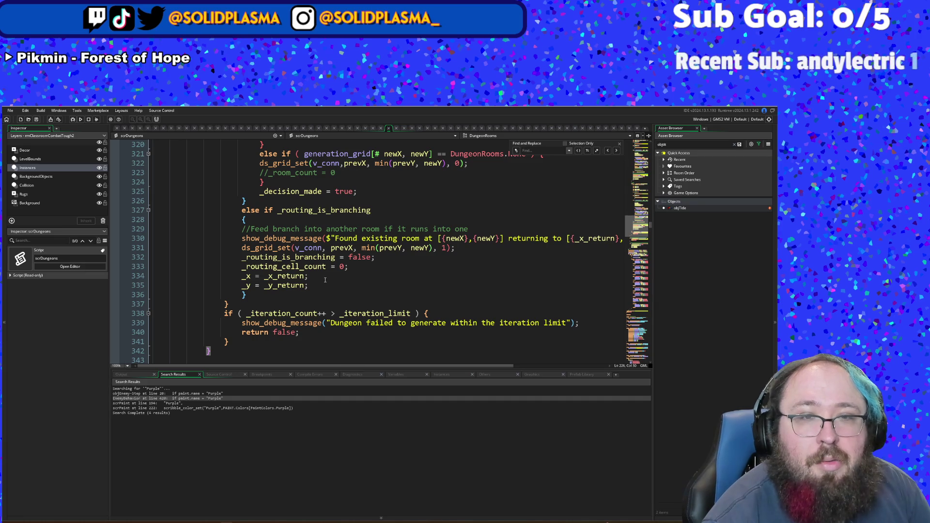
{"action": "scroll", "coordinate": [325, 280], "scroll_direction": "up", "scroll_amount": 4}
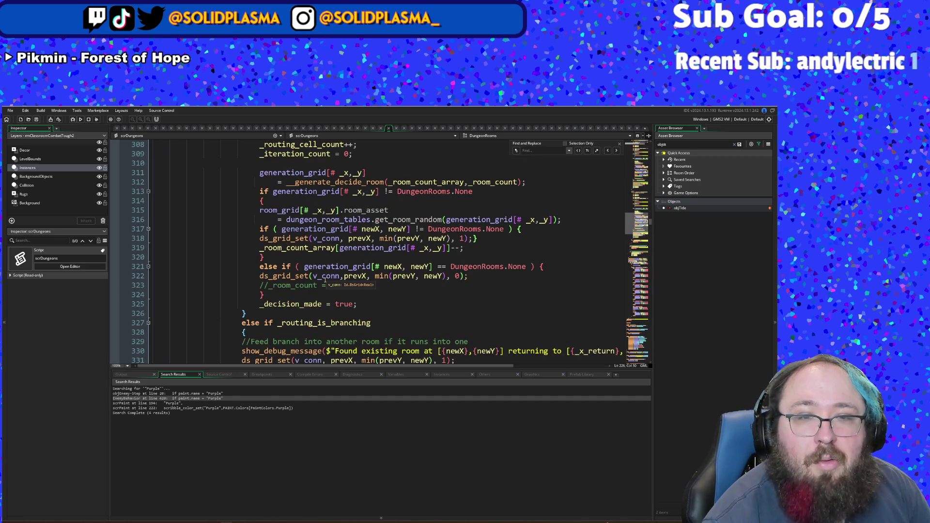
{"action": "scroll", "coordinate": [324, 280], "scroll_direction": "up", "scroll_amount": 2}
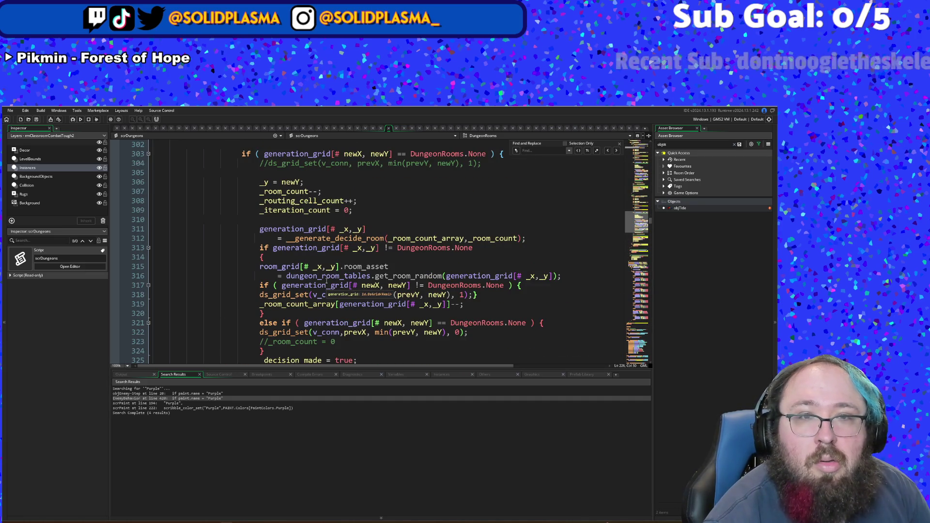
{"action": "scroll", "coordinate": [326, 280], "scroll_direction": "up", "scroll_amount": 2}
{"action": "scroll", "coordinate": [327, 281], "scroll_direction": "up", "scroll_amount": 2}
{"action": "scroll", "coordinate": [326, 281], "scroll_direction": "up", "scroll_amount": 8}
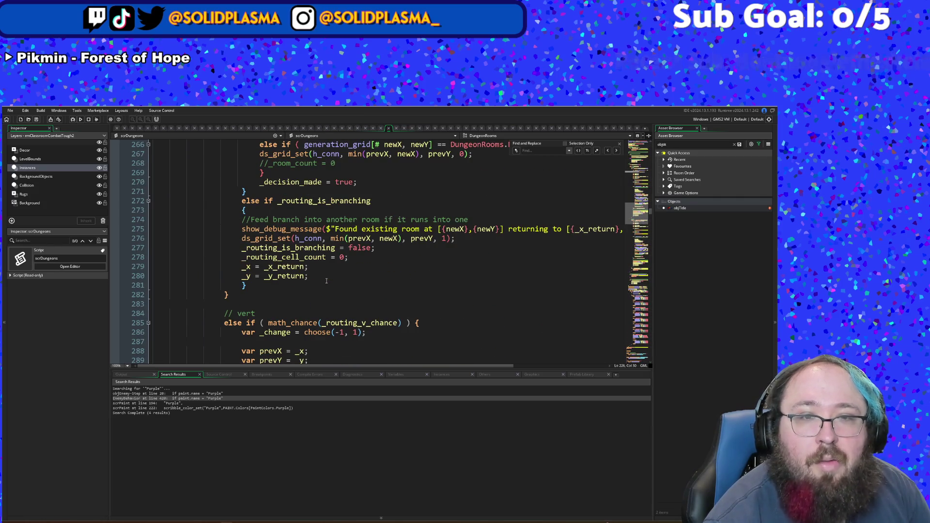
{"action": "scroll", "coordinate": [326, 281], "scroll_direction": "up", "scroll_amount": 4}
{"action": "scroll", "coordinate": [326, 280], "scroll_direction": "up", "scroll_amount": 2}
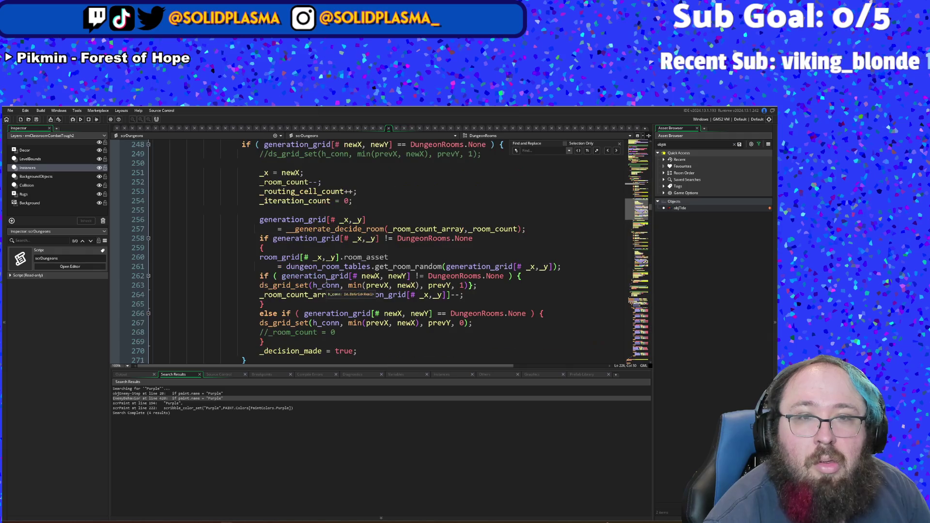
{"action": "scroll", "coordinate": [326, 280], "scroll_direction": "down", "scroll_amount": 2}
{"action": "left_click", "coordinate": [340, 285]}
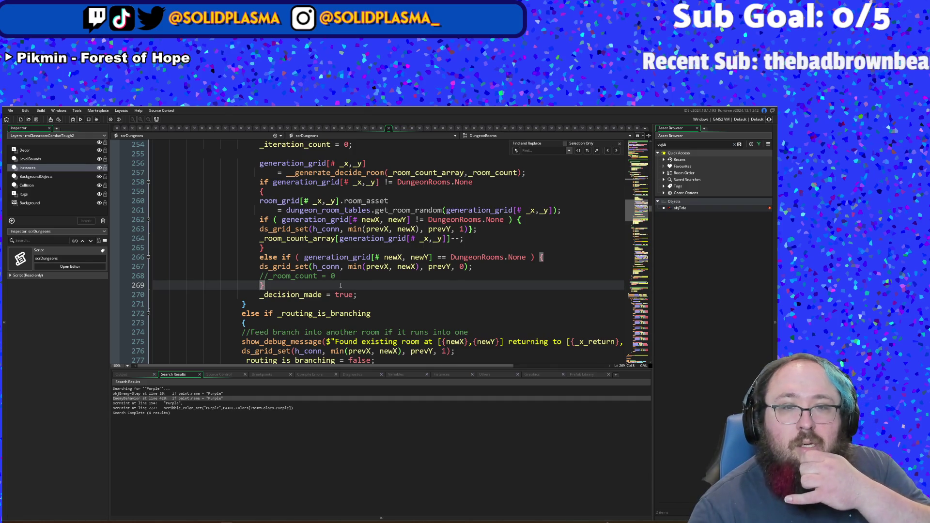
Step: Add _prev_room_type = generation_grid[x,y] after the brace on line 269 and select that line
{"action": "key", "text": "Return"}
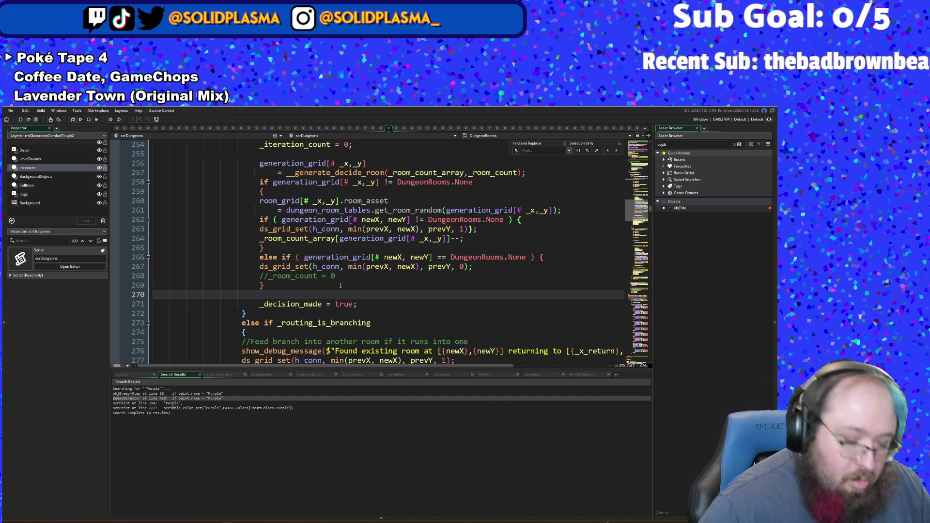
{"action": "type", "text": "va"}
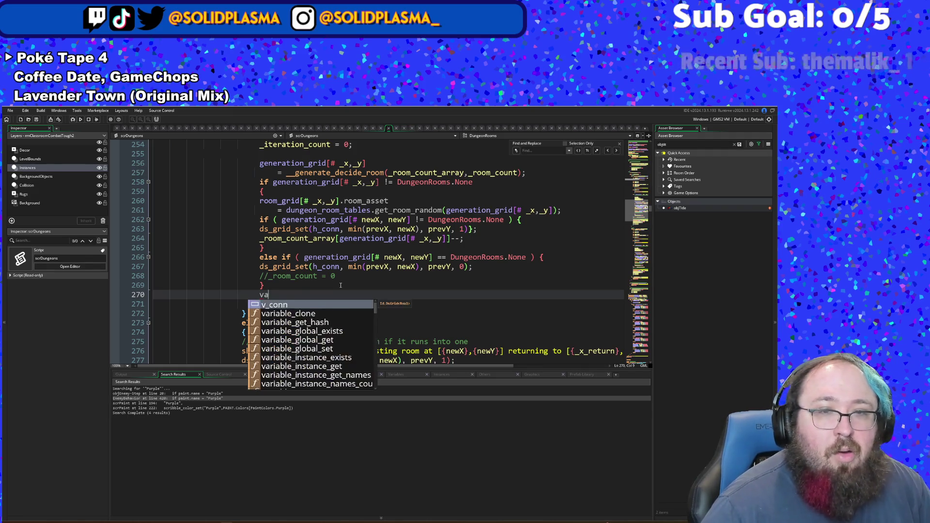
{"action": "type", "text": "r"}
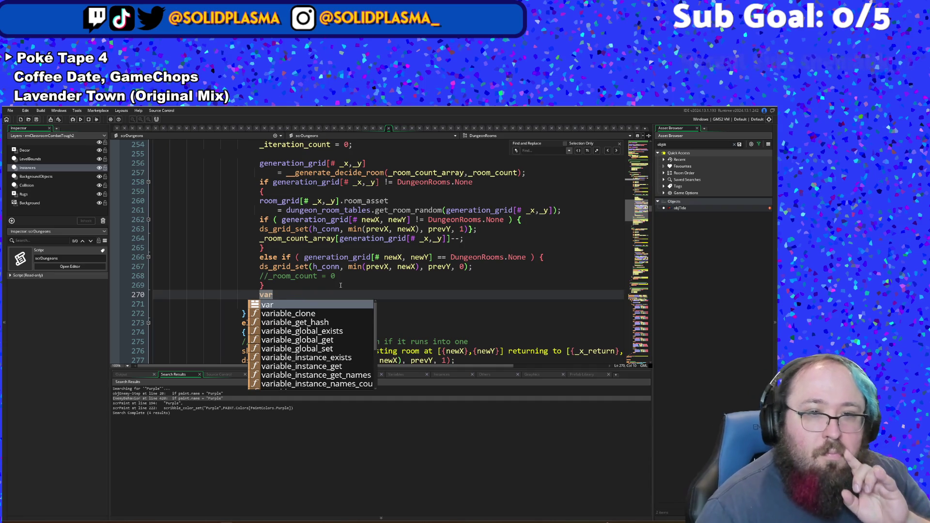
{"action": "key", "text": "BackSpace"}
{"action": "key", "text": "BackSpace"}
{"action": "key", "text": "BackSpace"}
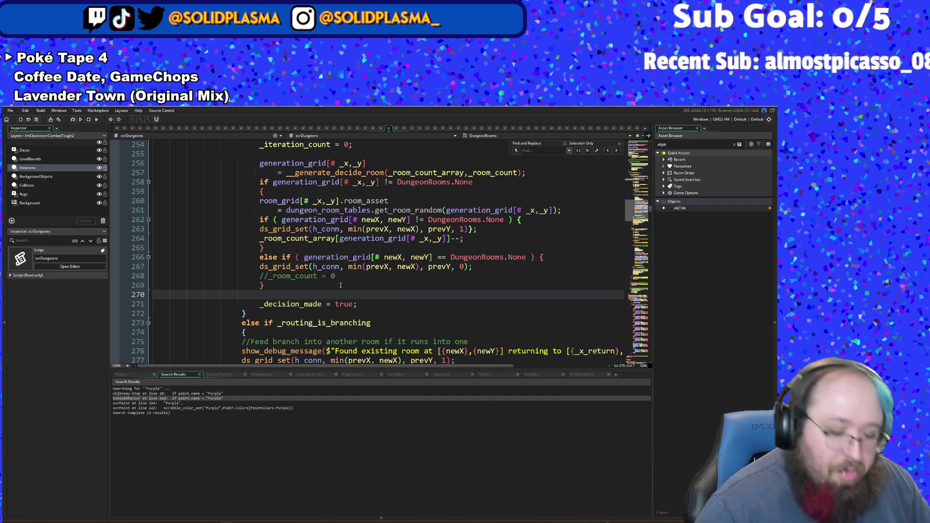
{"action": "type", "text": "_prev"}
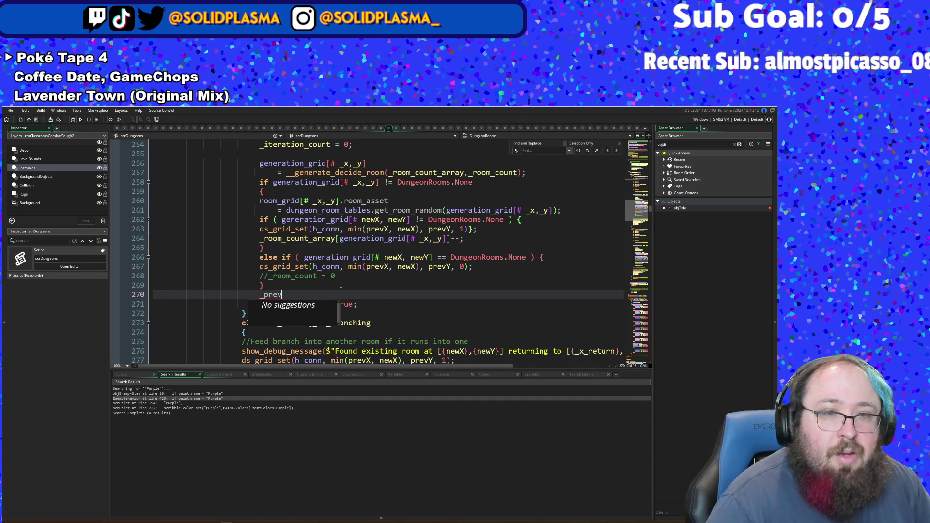
{"action": "type", "text": "_room"}
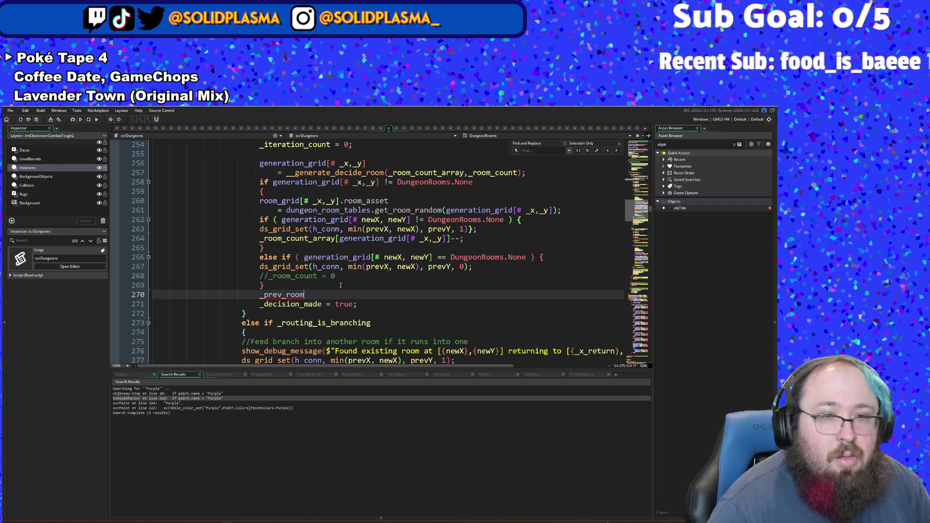
{"action": "type", "text": " _type ="}
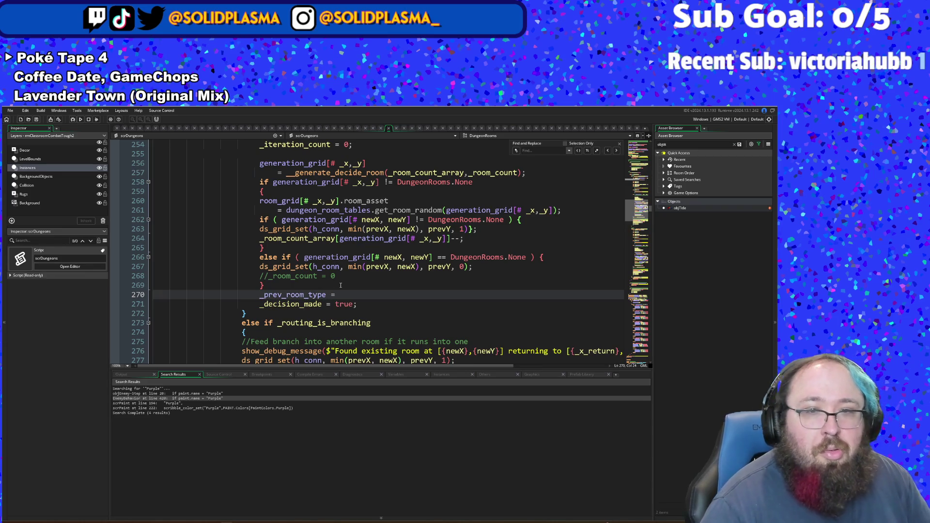
{"action": "type", "text": " gene"}
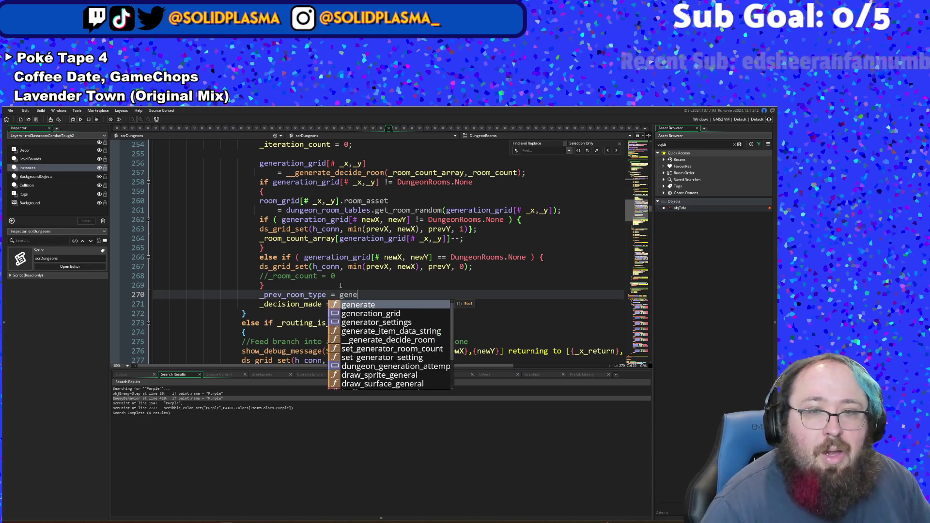
{"action": "key", "text": "Return"}
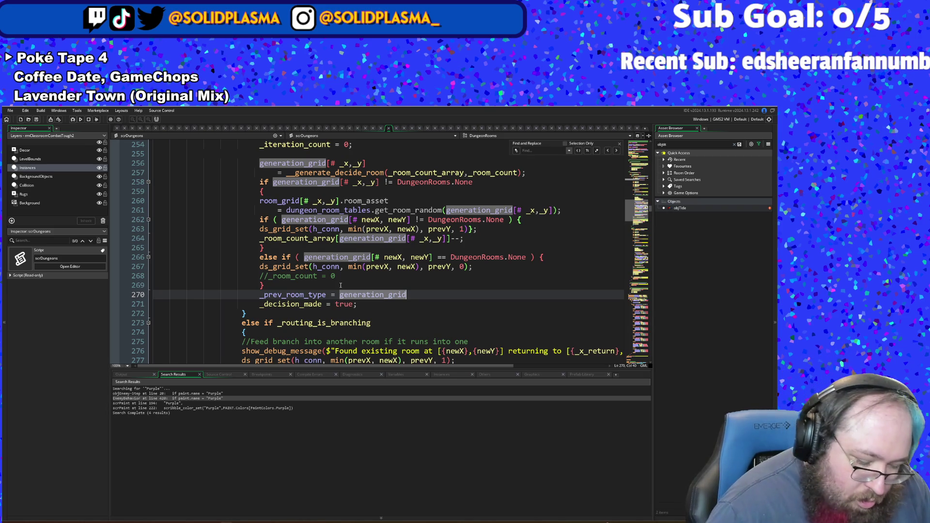
{"action": "type", "text": "[]"}
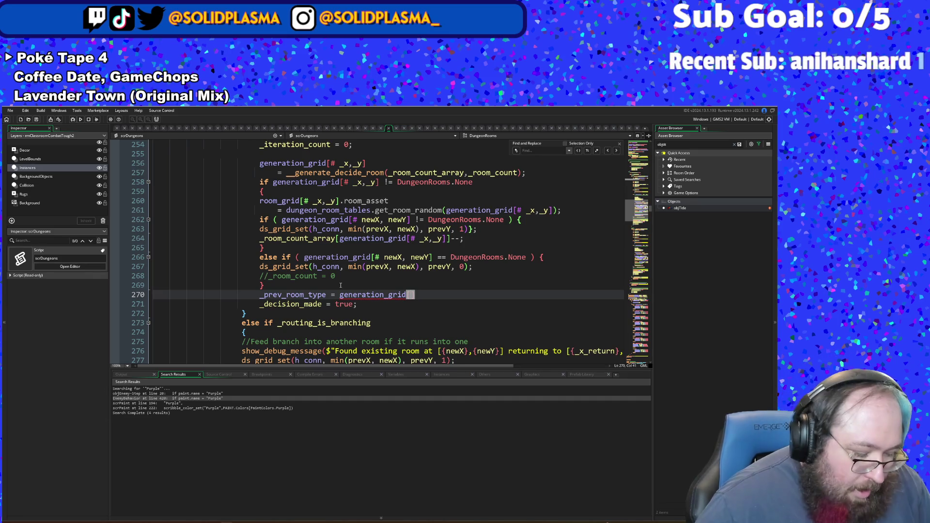
{"action": "type", "text": "x,y"}
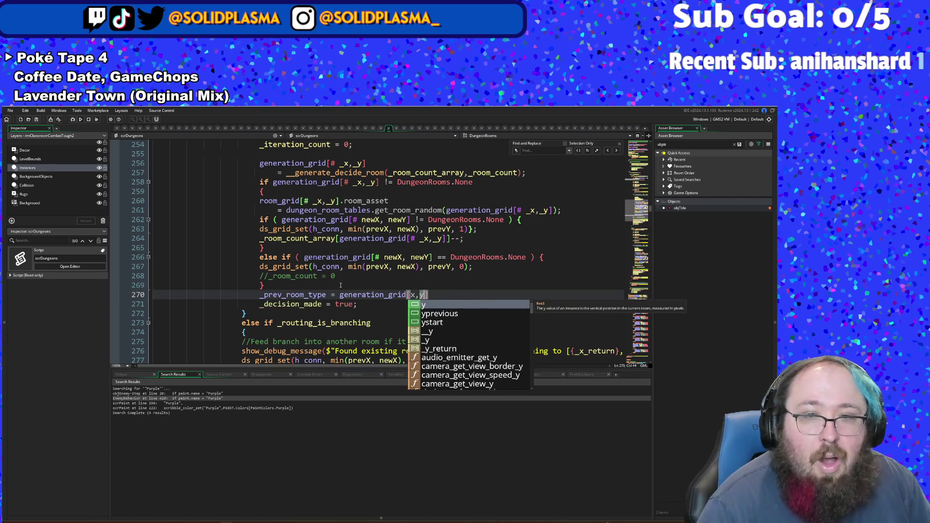
{"action": "left_click", "coordinate": [371, 295]}
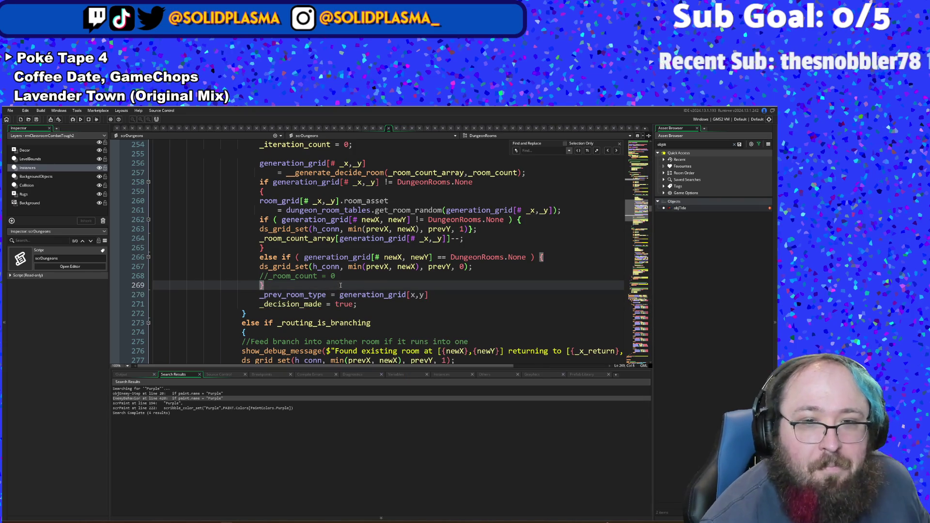
{"action": "left_click", "coordinate": [368, 307]}
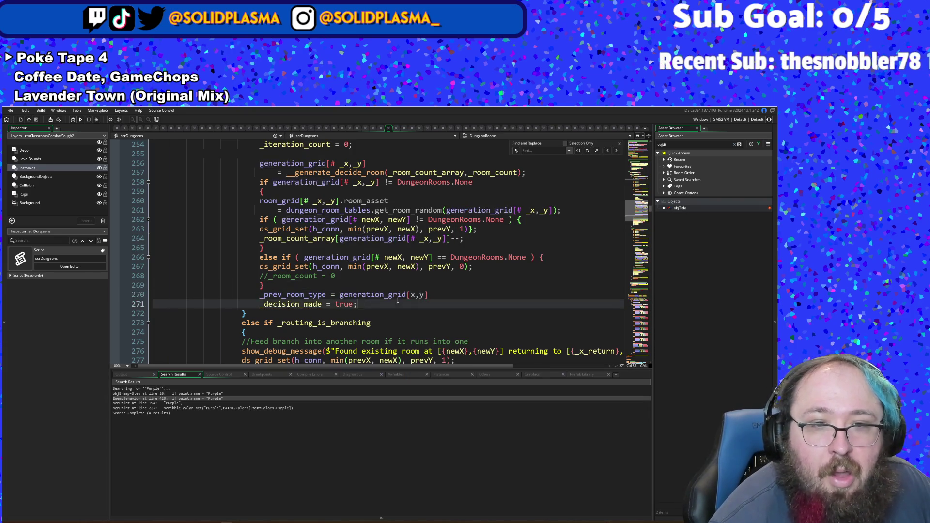
{"action": "key", "text": "Up"}
{"action": "key", "text": "End"}
{"action": "key", "text": "shift+Home"}
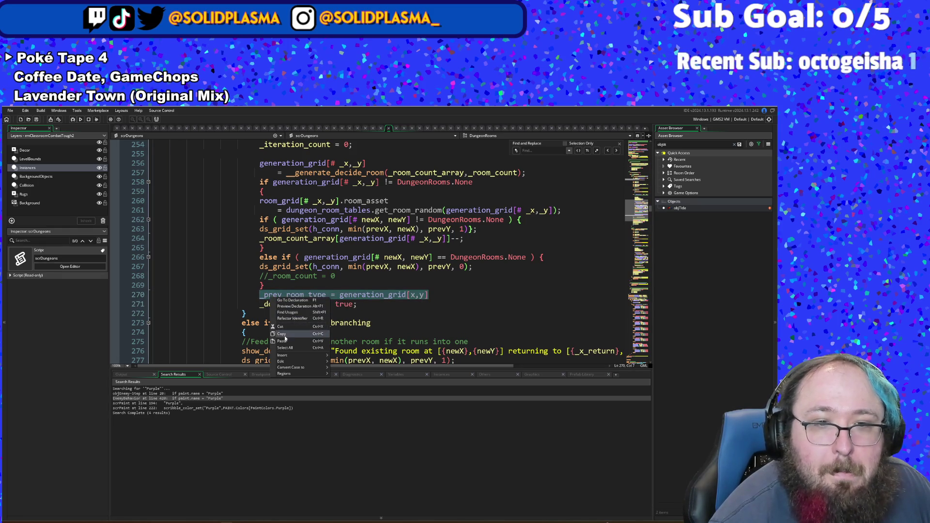
{"action": "scroll", "coordinate": [291, 210], "scroll_direction": "up", "scroll_amount": 10}
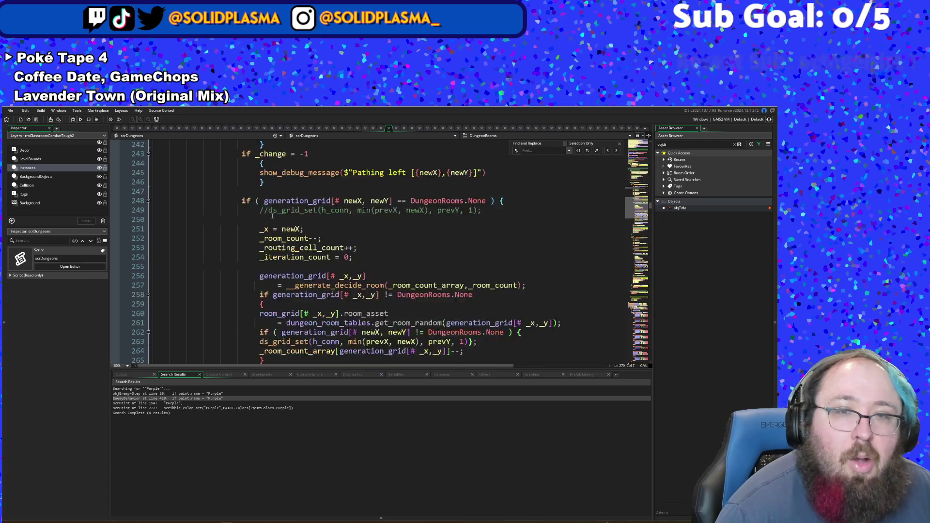
Step: Declare _prev_room_type = DungeonRooms.None, on line 186 after _routing_is_branching = false
{"action": "scroll", "coordinate": [291, 211], "scroll_direction": "up", "scroll_amount": 14}
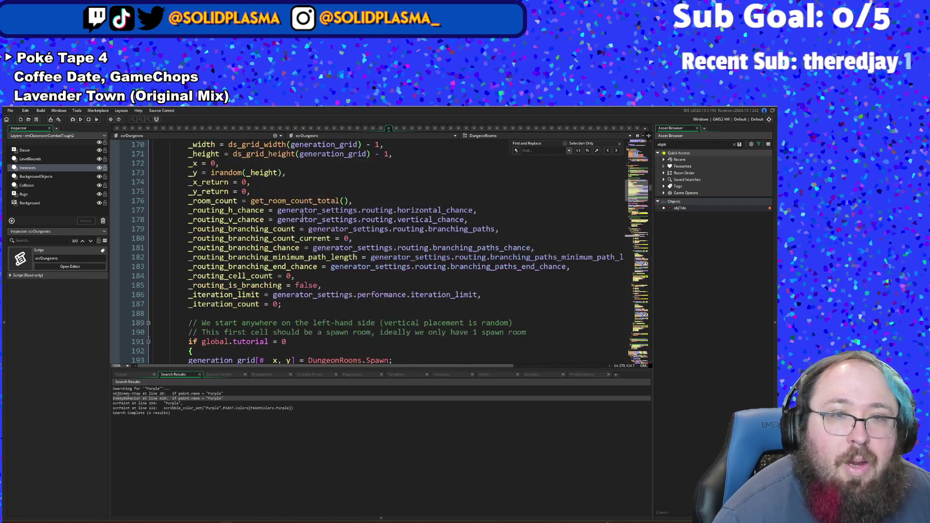
{"action": "left_click", "coordinate": [295, 306]}
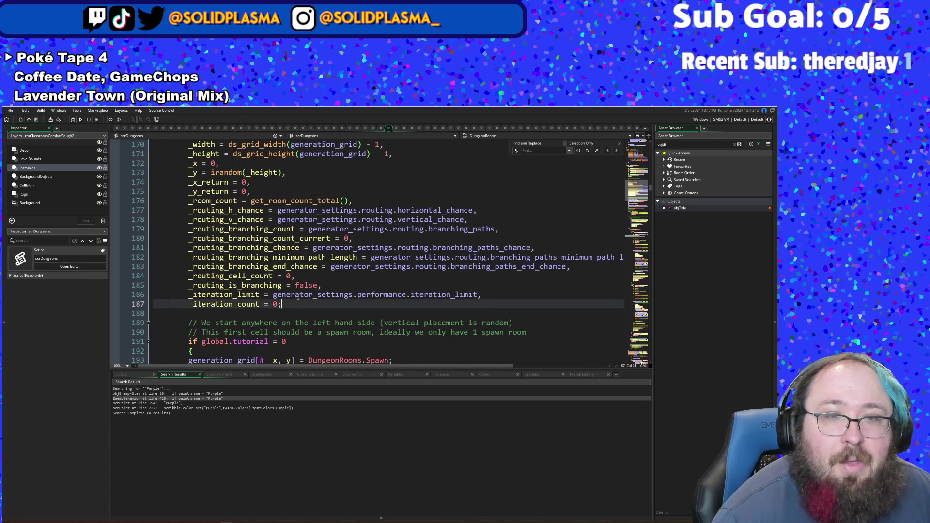
{"action": "left_click", "coordinate": [331, 286]}
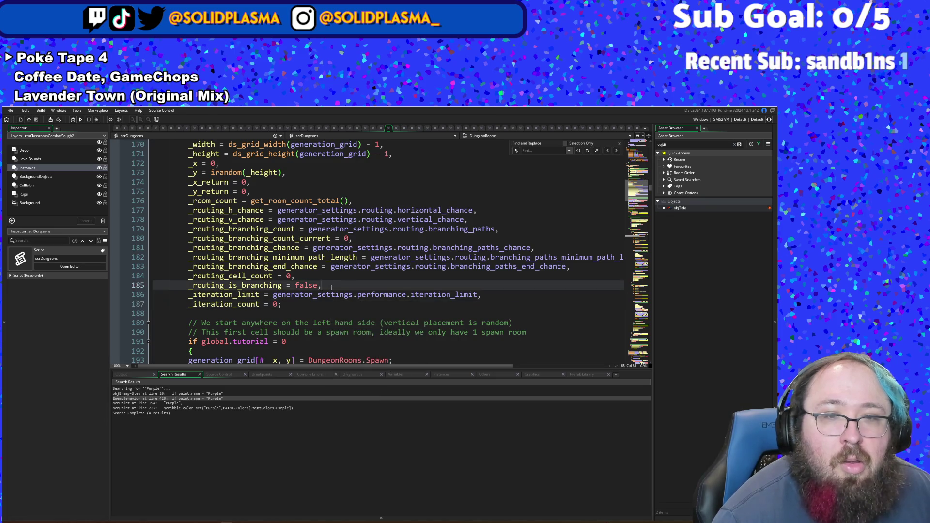
{"action": "key", "text": "Return"}
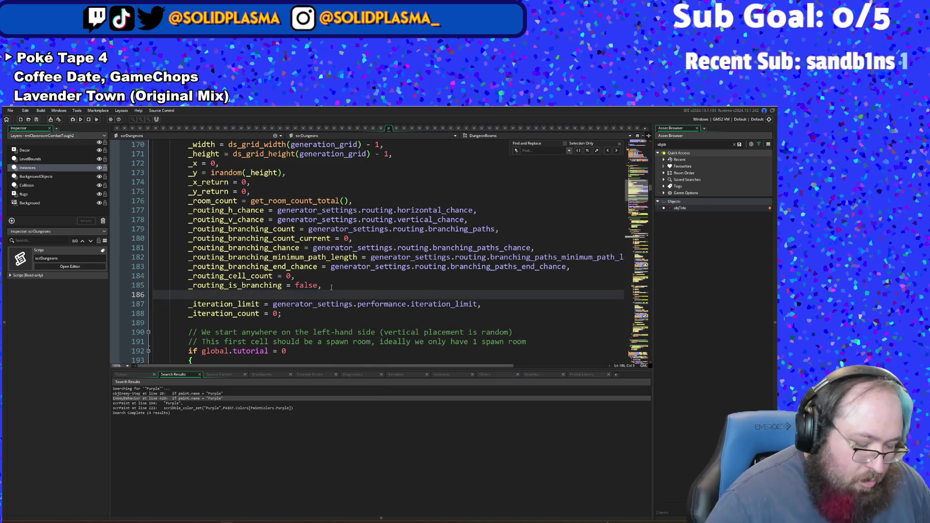
{"action": "key", "text": "Tab"}
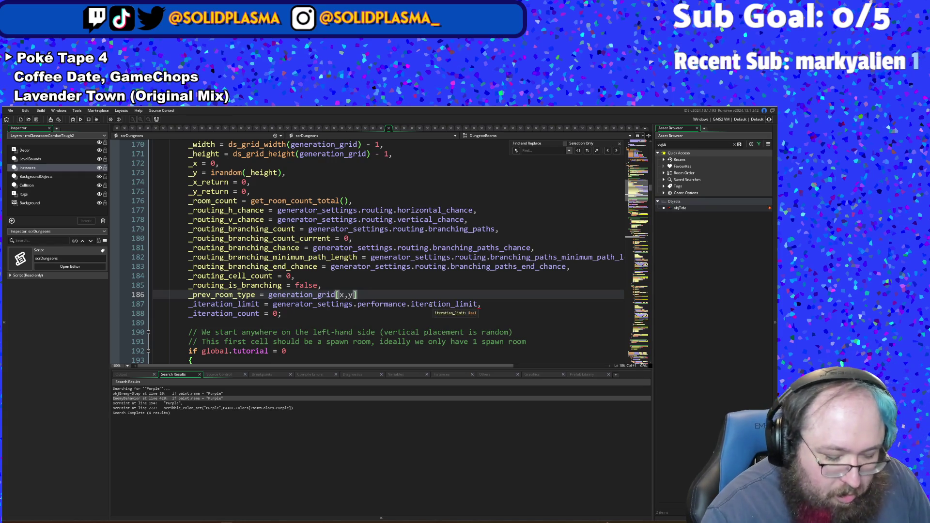
{"action": "type", "text": ","}
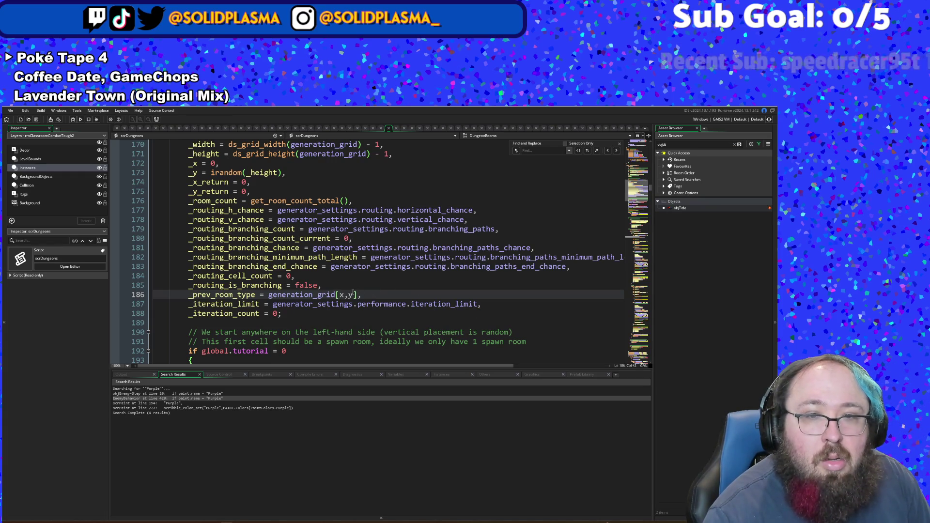
{"action": "key", "text": "Left"}
{"action": "key", "text": "ctrl+shift+Left"}
{"action": "key", "text": "ctrl+shift+Left"}
{"action": "key", "text": "ctrl+shift+Left"}
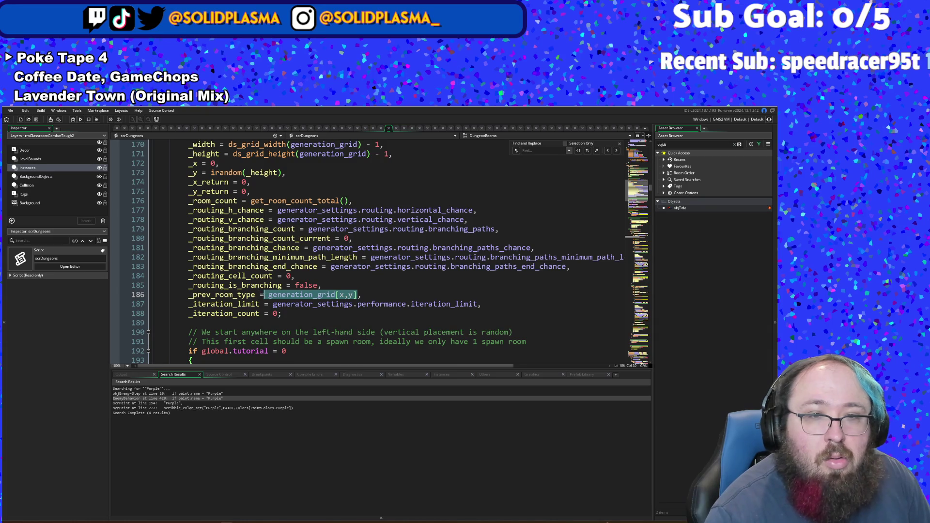
{"action": "type", "text": "g"}
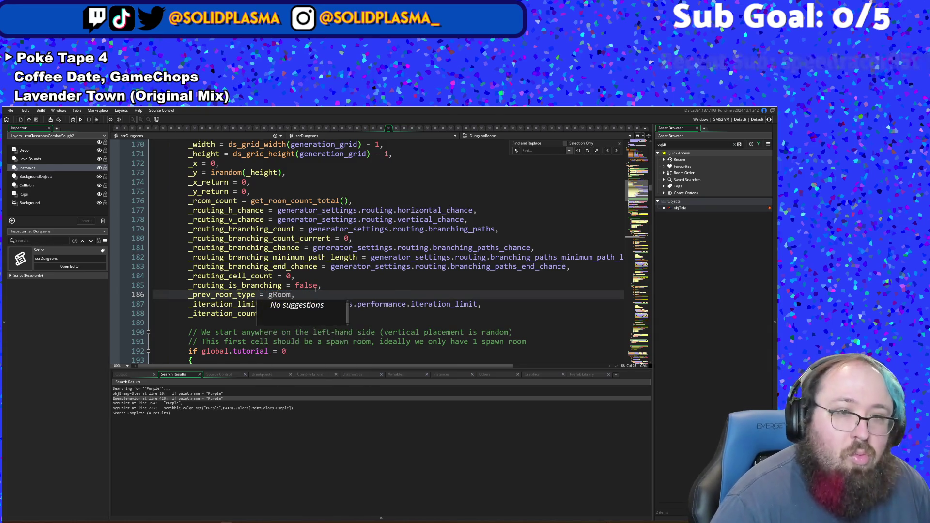
{"action": "key", "text": "BackSpace"}
{"action": "type", "text": "Dun"}
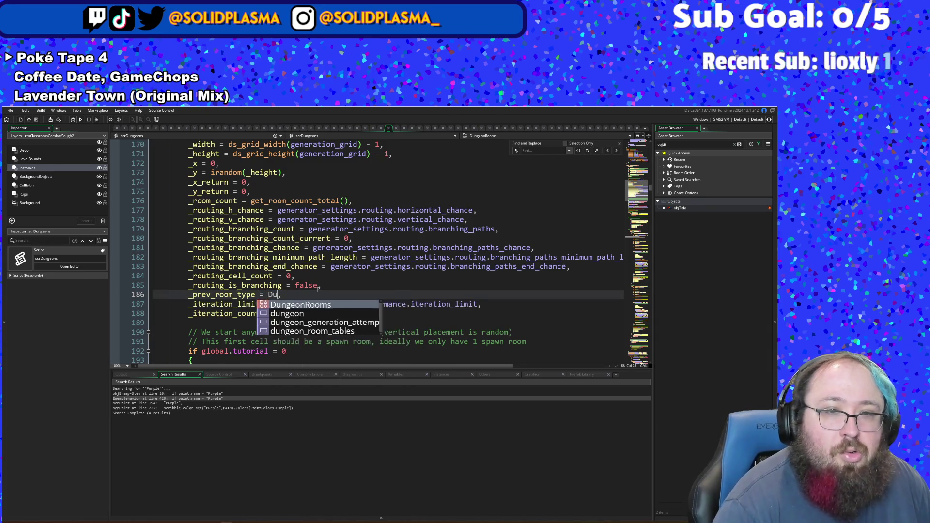
{"action": "key", "text": "Return"}
{"action": "type", "text": "."}
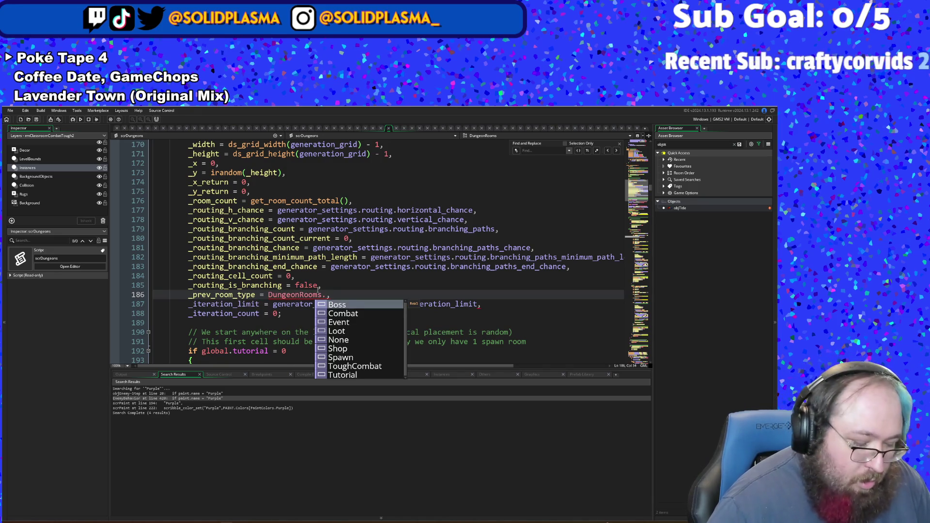
{"action": "type", "text": "None"}
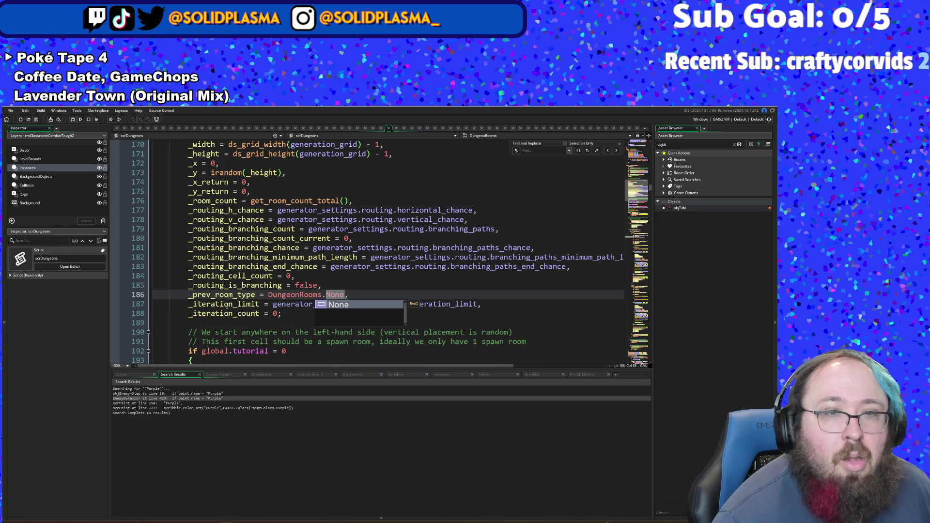
{"action": "left_click", "coordinate": [226, 304]}
{"action": "scroll", "coordinate": [228, 305], "scroll_direction": "up", "scroll_amount": 8}
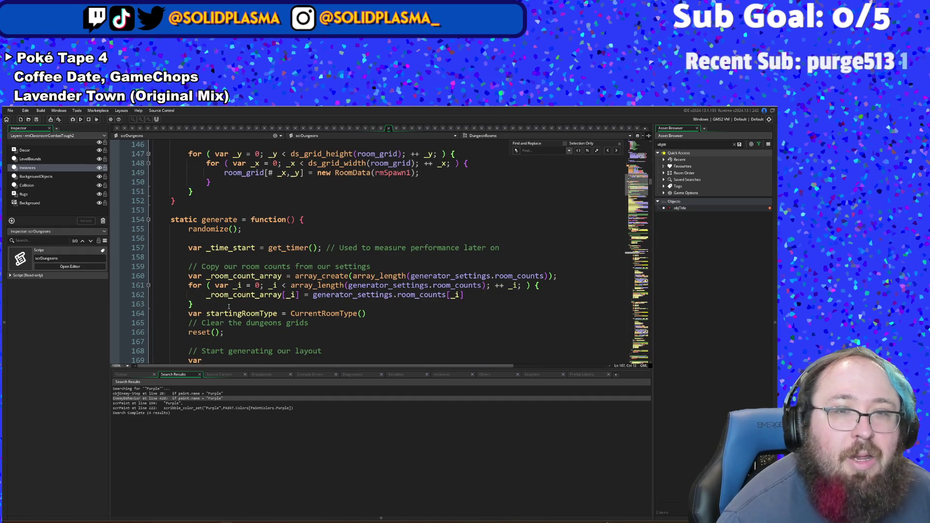
Step: Go to the __generate_decide_room definition from its call on line 258
{"action": "scroll", "coordinate": [229, 306], "scroll_direction": "down", "scroll_amount": 10}
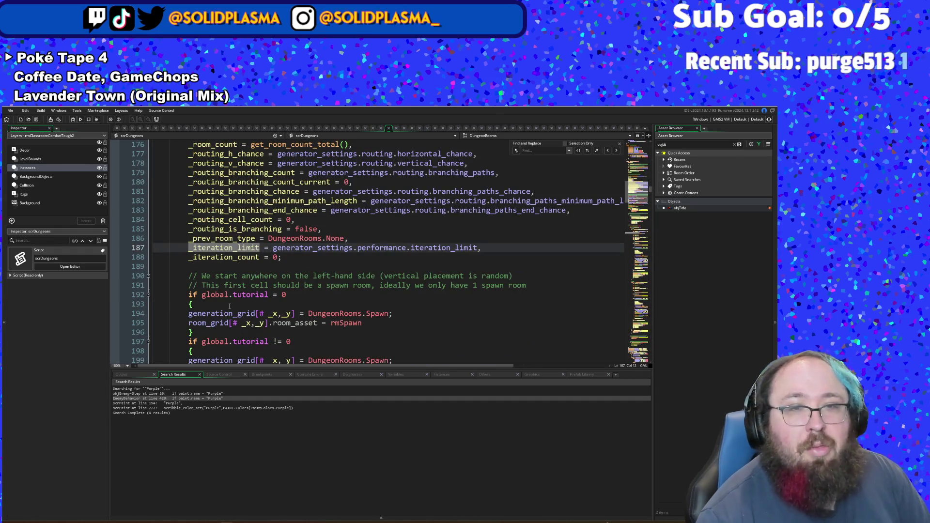
{"action": "scroll", "coordinate": [231, 293], "scroll_direction": "down", "scroll_amount": 20}
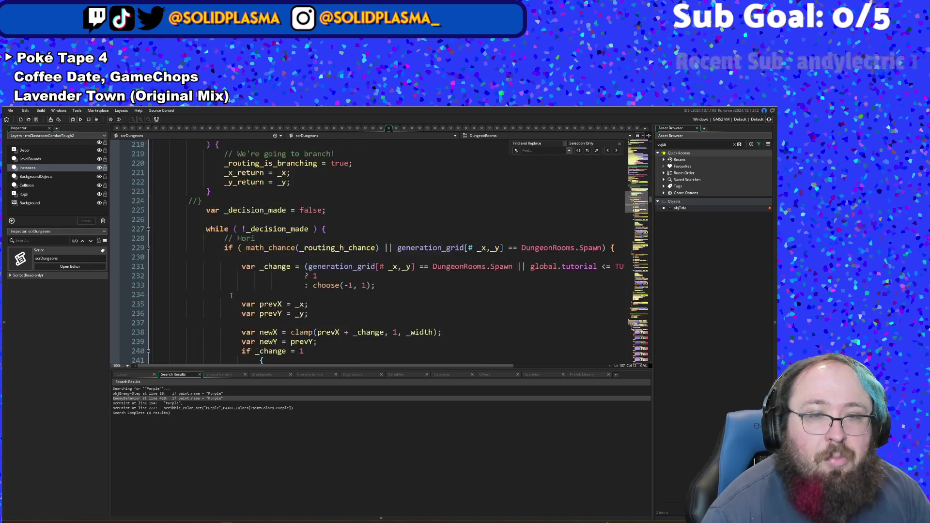
{"action": "scroll", "coordinate": [232, 283], "scroll_direction": "down", "scroll_amount": 6}
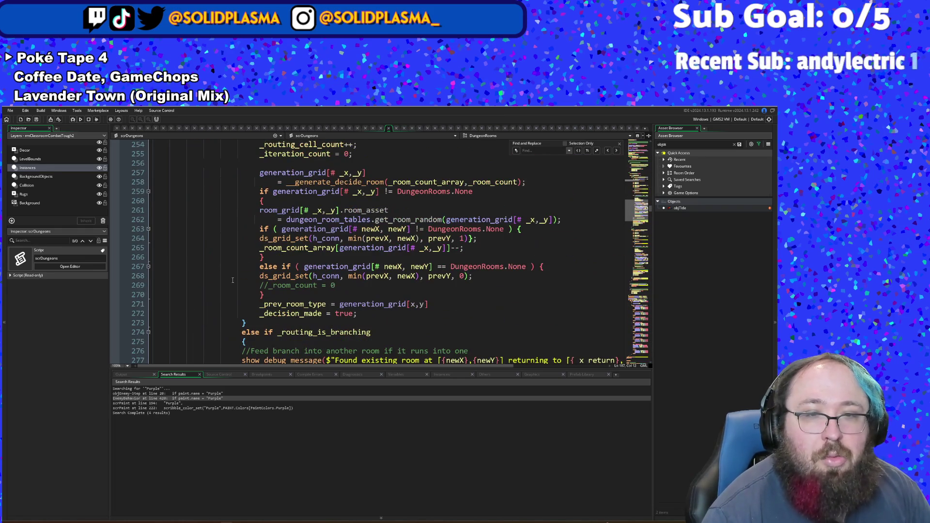
{"action": "left_click", "coordinate": [344, 182]}
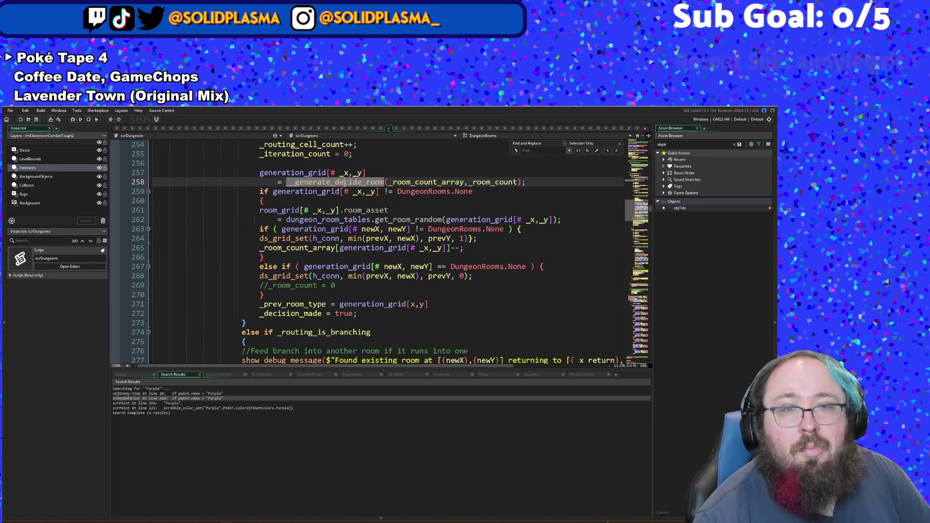
{"action": "key", "text": "F12"}
{"action": "left_click", "coordinate": [340, 267]}
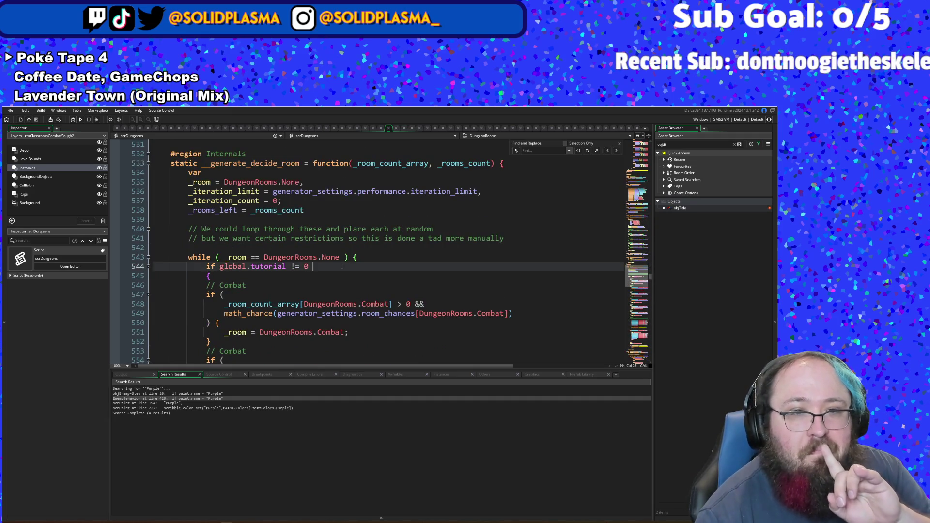
Step: Try appending a _prev_room_type check after the Combat count check on line 548
{"action": "scroll", "coordinate": [440, 246], "scroll_direction": "down", "scroll_amount": 2}
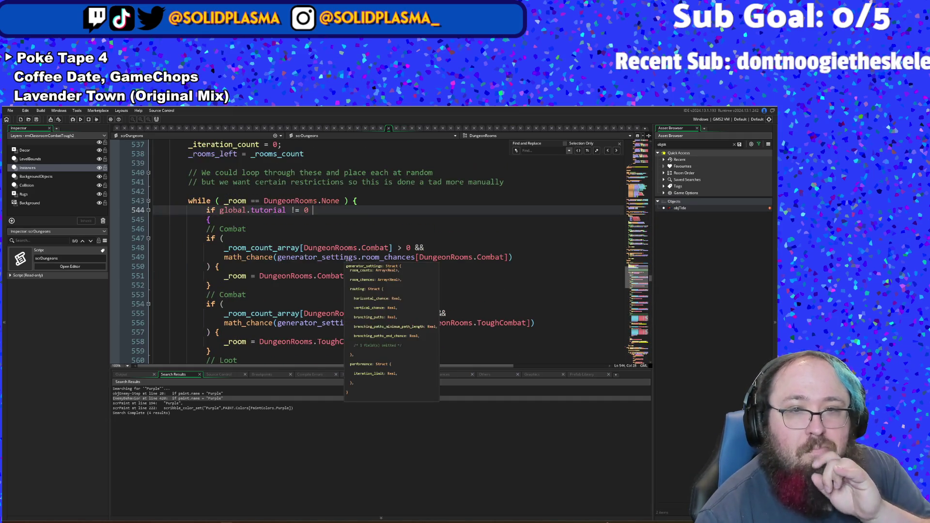
{"action": "left_click", "coordinate": [441, 245]}
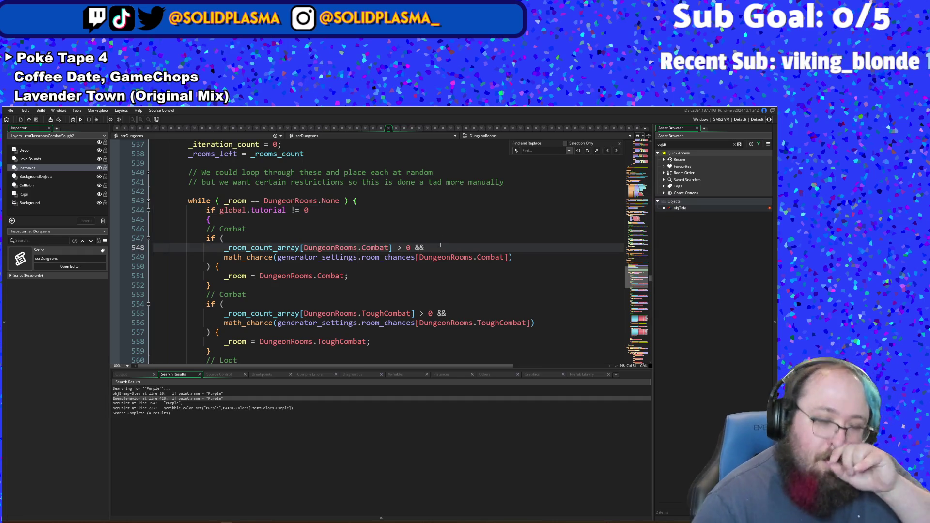
{"action": "type", "text": "dunge"}
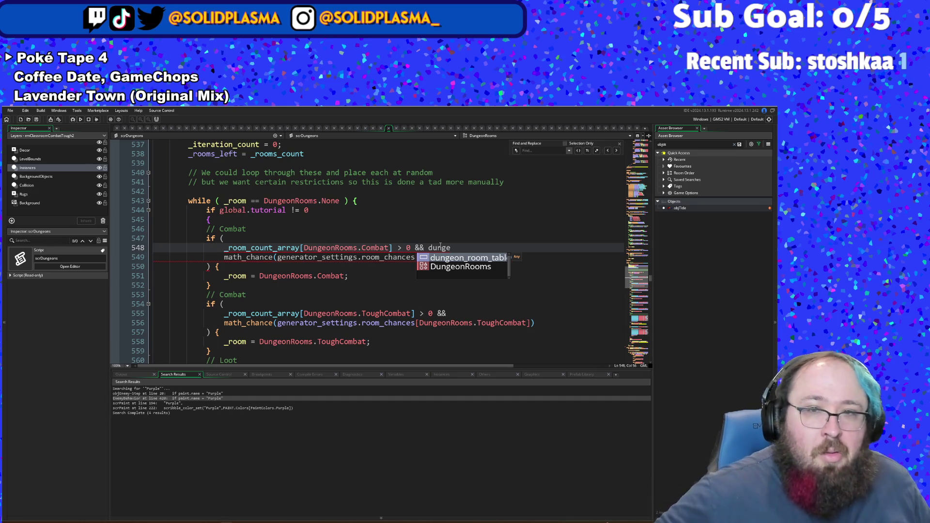
{"action": "key", "text": "BackSpace"}
{"action": "key", "text": "BackSpace"}
{"action": "key", "text": "BackSpace"}
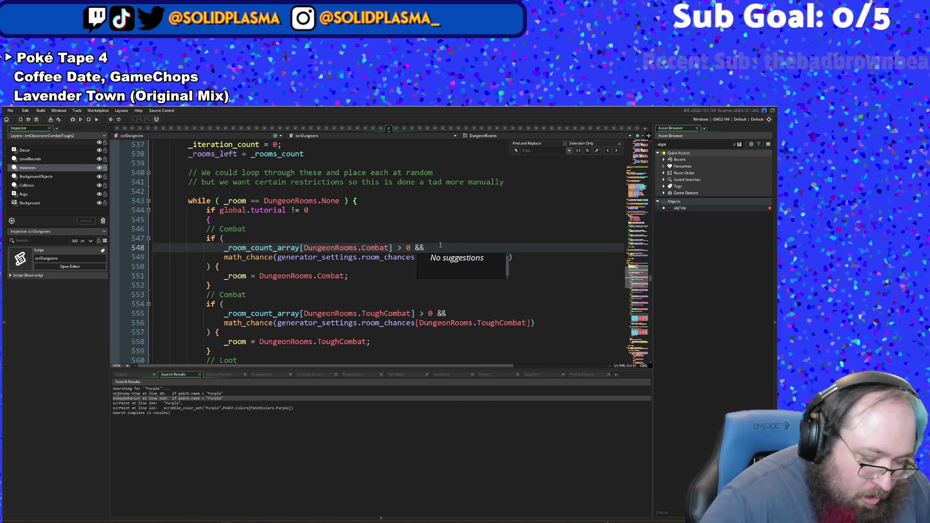
{"action": "type", "text": "_pai"}
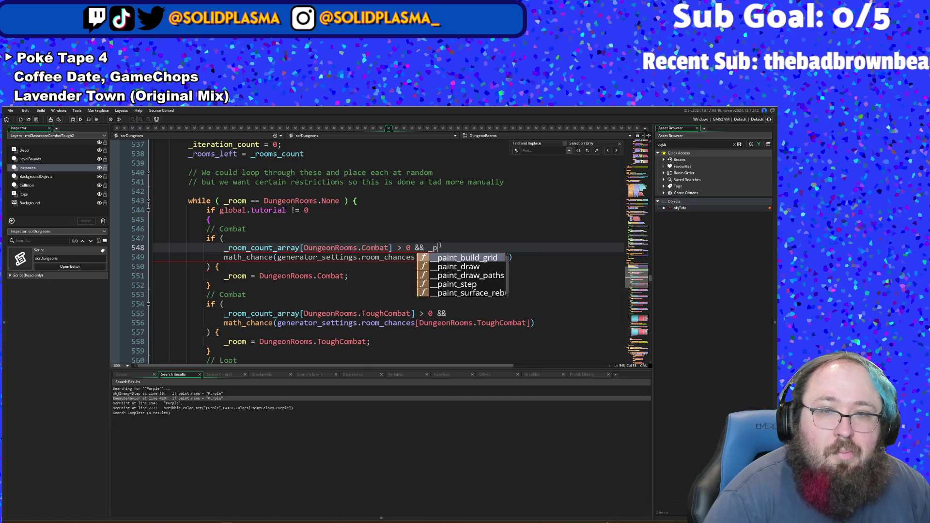
{"action": "key", "text": "BackSpace"}
{"action": "key", "text": "BackSpace"}
{"action": "key", "text": "BackSpace"}
{"action": "type", "text": "previous"}
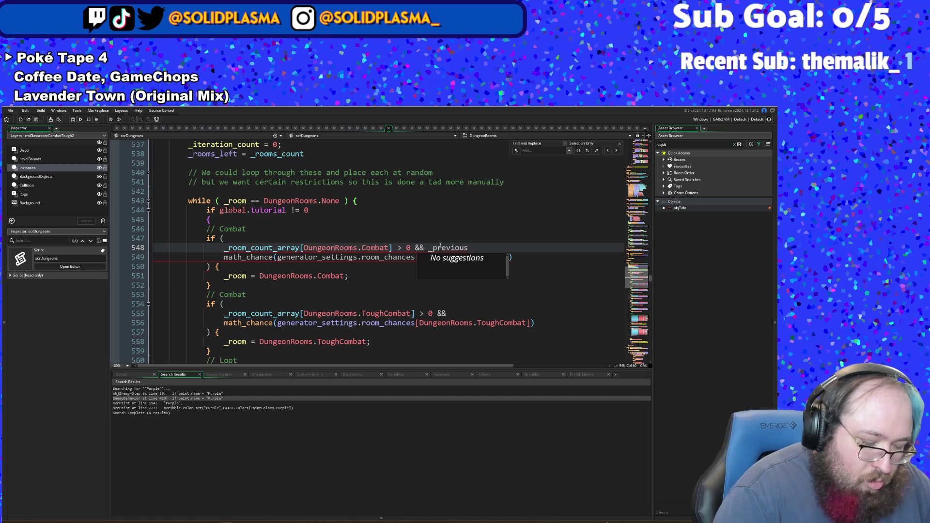
{"action": "type", "text": "_room_type"}
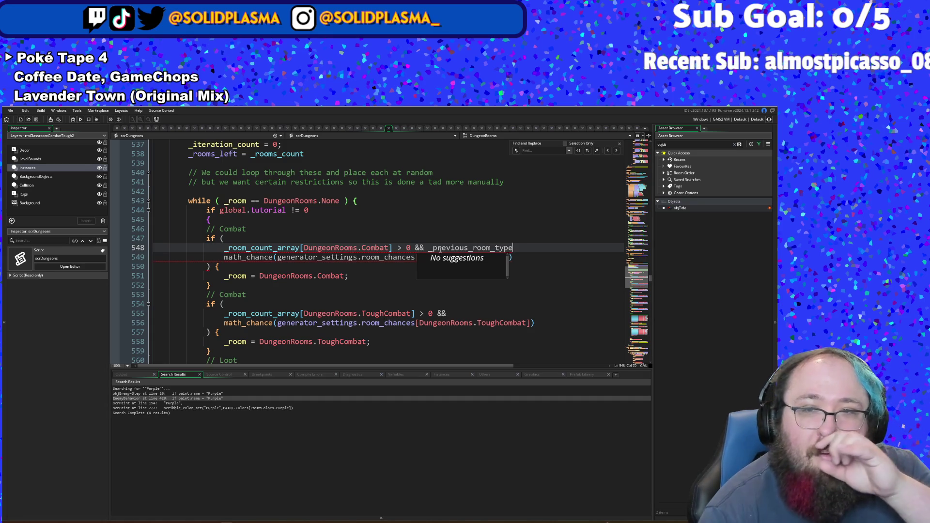
{"action": "left_click", "coordinate": [379, 257]}
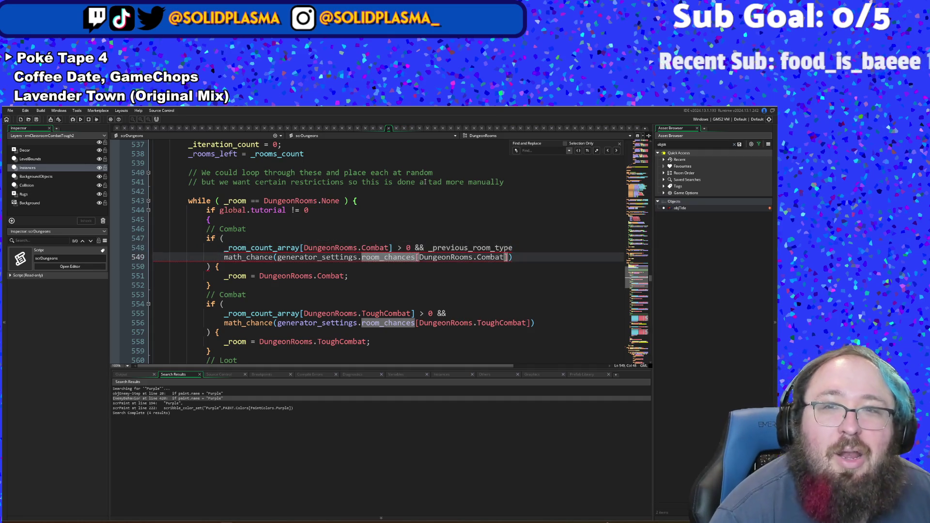
{"action": "key", "text": "ctrl+BackSpace"}
{"action": "left_click", "coordinate": [471, 247]}
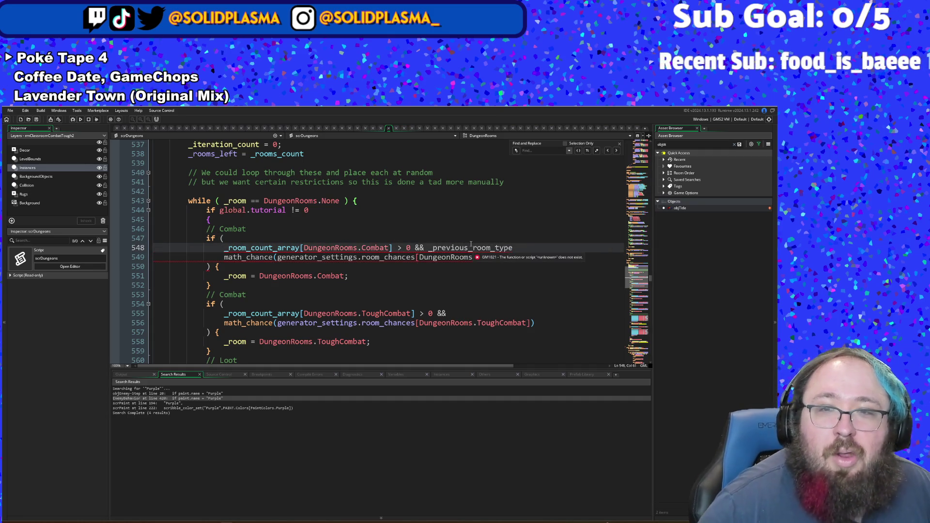
{"action": "key", "text": "BackSpace"}
{"action": "key", "text": "BackSpace"}
{"action": "key", "text": "BackSpace"}
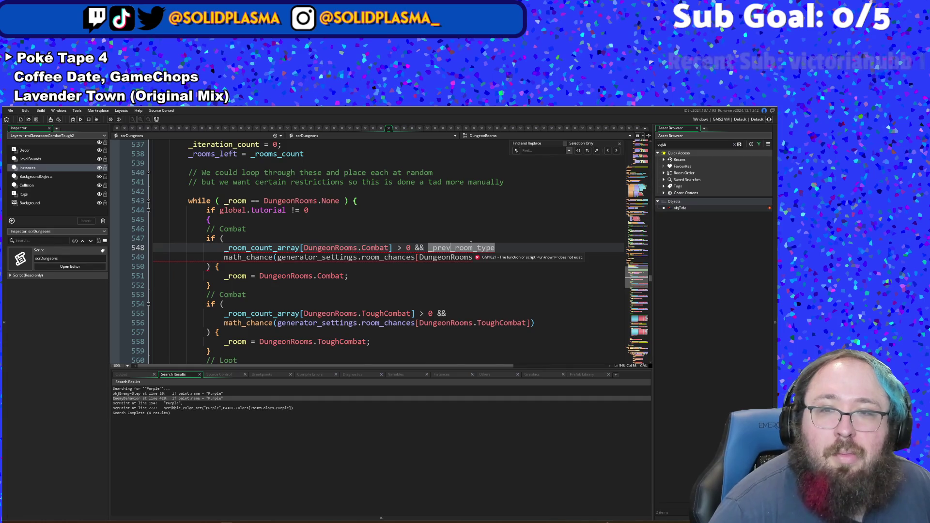
{"action": "left_click", "coordinate": [395, 264]}
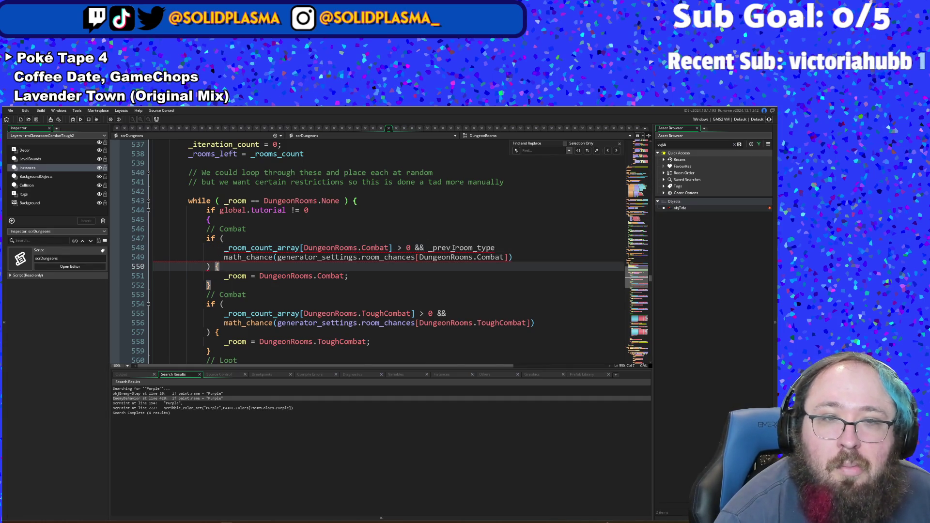
{"action": "left_click", "coordinate": [511, 249]}
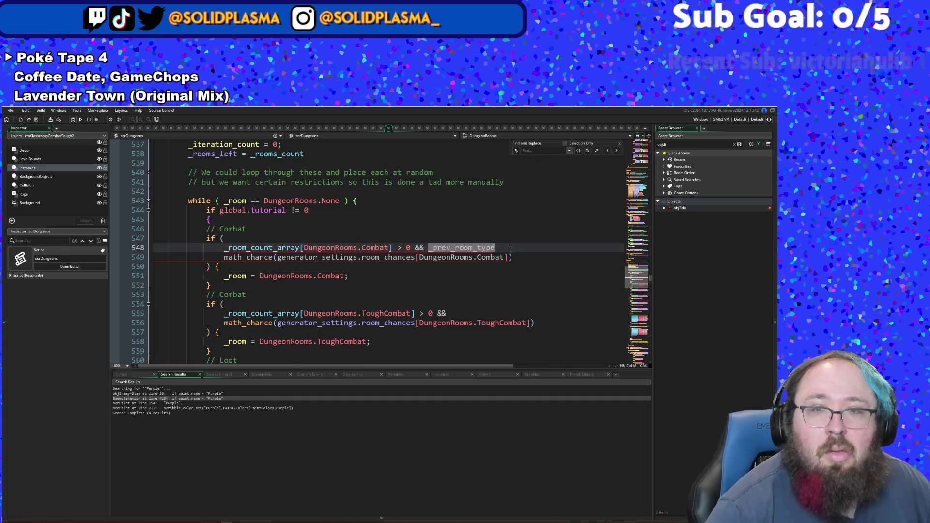
{"action": "key", "text": "BackSpace"}
{"action": "key", "text": "BackSpace"}
{"action": "key", "text": "BackSpace"}
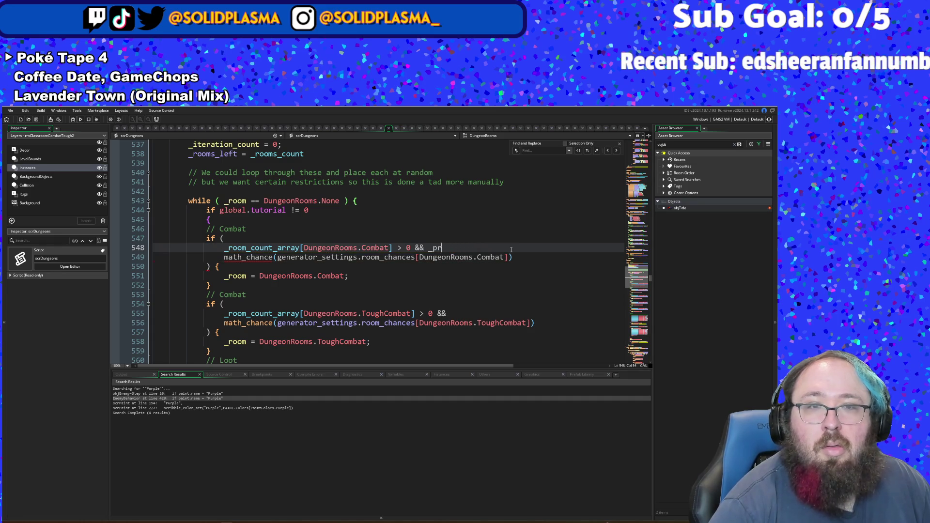
Step: Remove the trial addition, restoring the Combat condition's original && after > 0
{"action": "scroll", "coordinate": [505, 249], "scroll_direction": "up", "scroll_amount": 4}
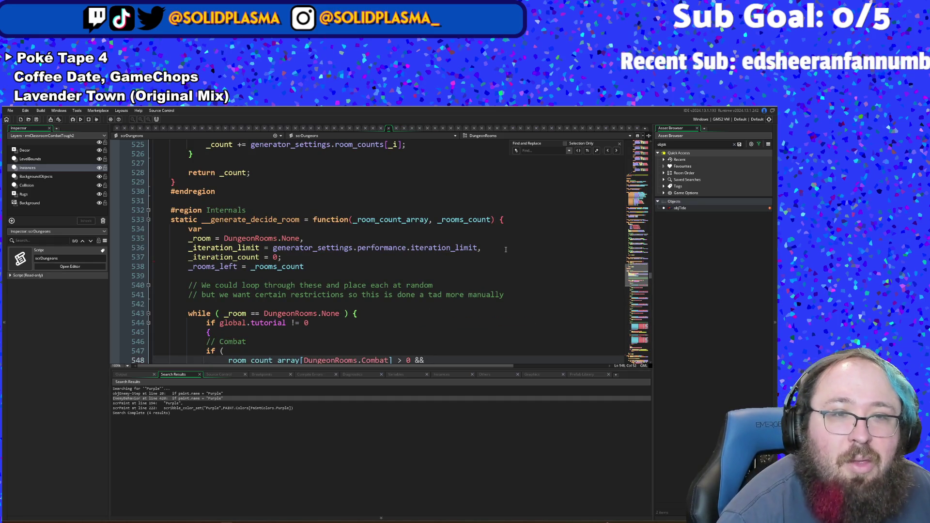
{"action": "scroll", "coordinate": [505, 249], "scroll_direction": "up", "scroll_amount": 2}
{"action": "scroll", "coordinate": [452, 264], "scroll_direction": "down", "scroll_amount": 6}
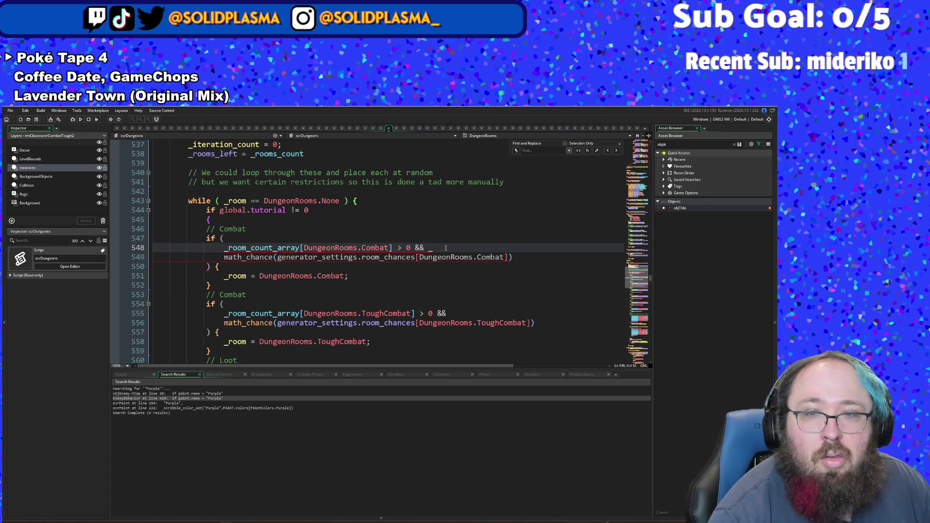
{"action": "key", "text": "BackSpace"}
{"action": "key", "text": "BackSpace"}
{"action": "key", "text": "BackSpace"}
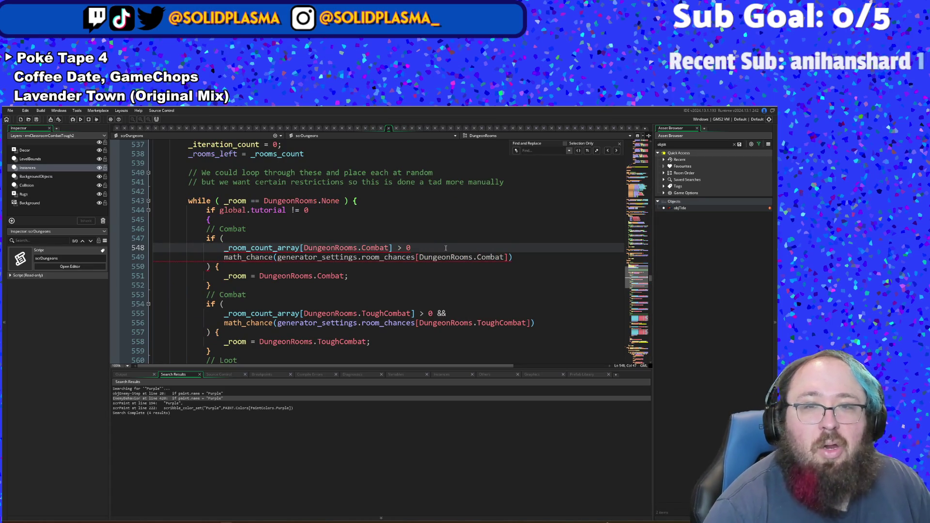
{"action": "type", "text": " &&"}
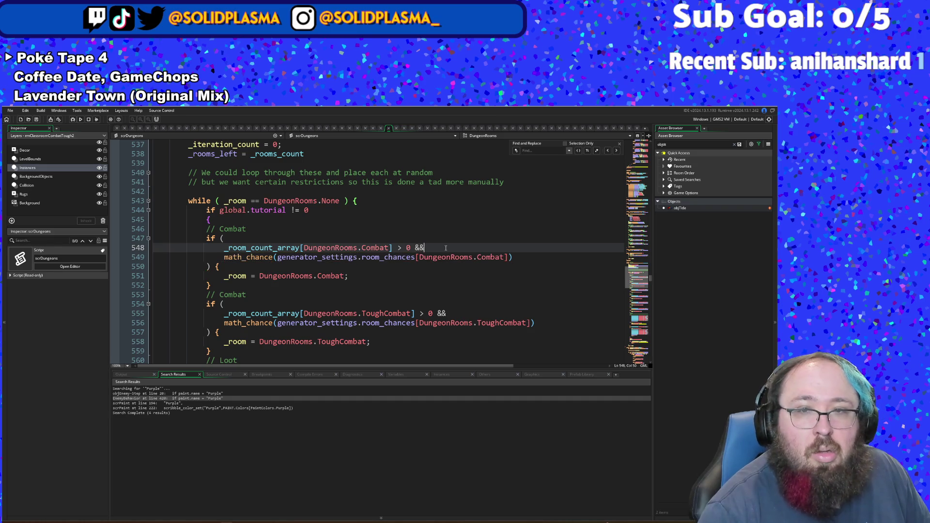
{"action": "key", "text": "Up"}
{"action": "key", "text": "Up"}
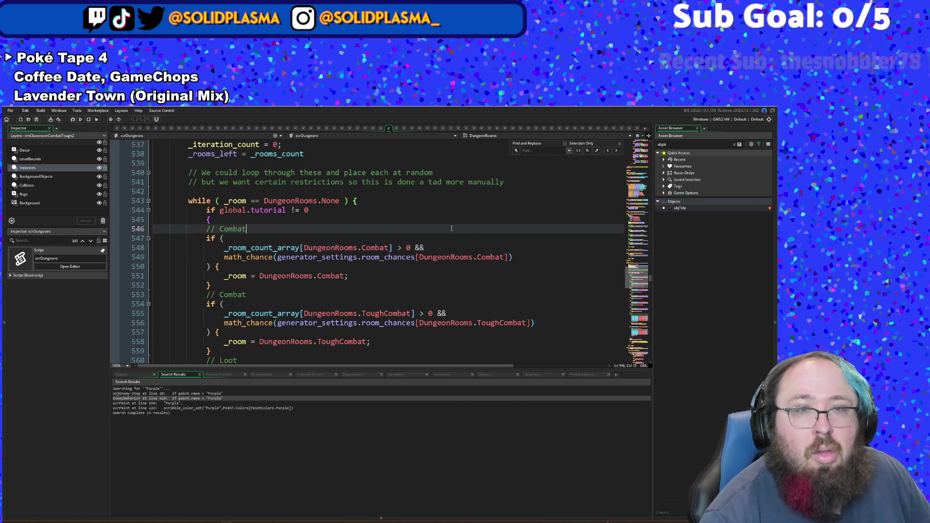
{"action": "scroll", "coordinate": [349, 246], "scroll_direction": "up", "scroll_amount": 6}
{"action": "left_click", "coordinate": [320, 315]}
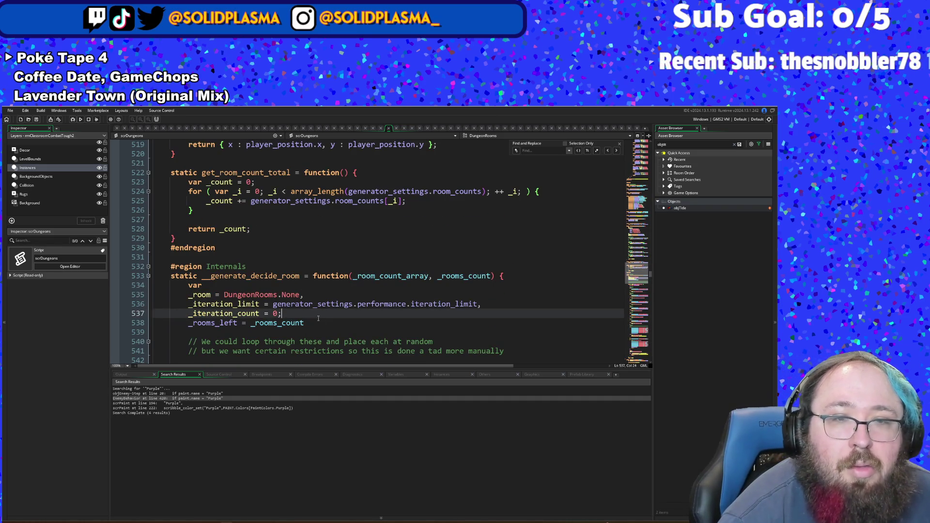
Step: Append _prev_room after _rooms_count in the line 533 function signature
{"action": "left_click", "coordinate": [492, 276]}
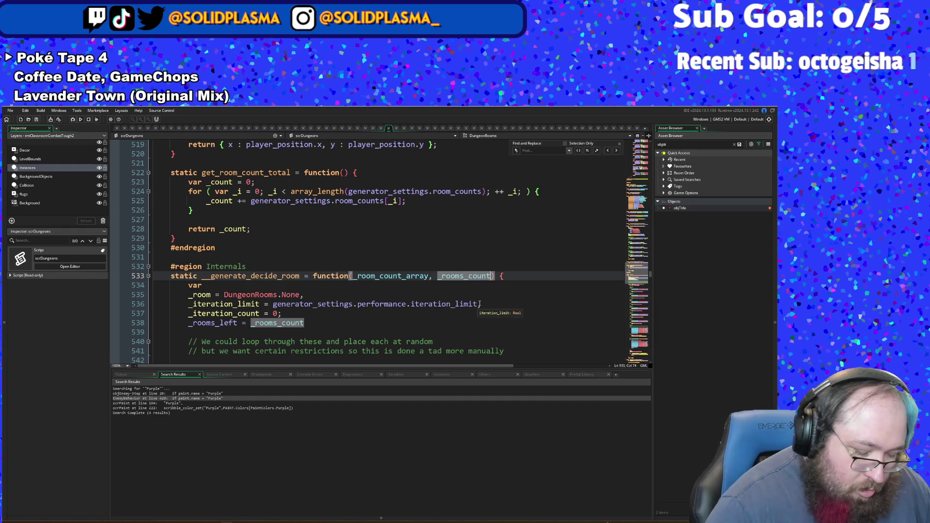
{"action": "type", "text": ", "}
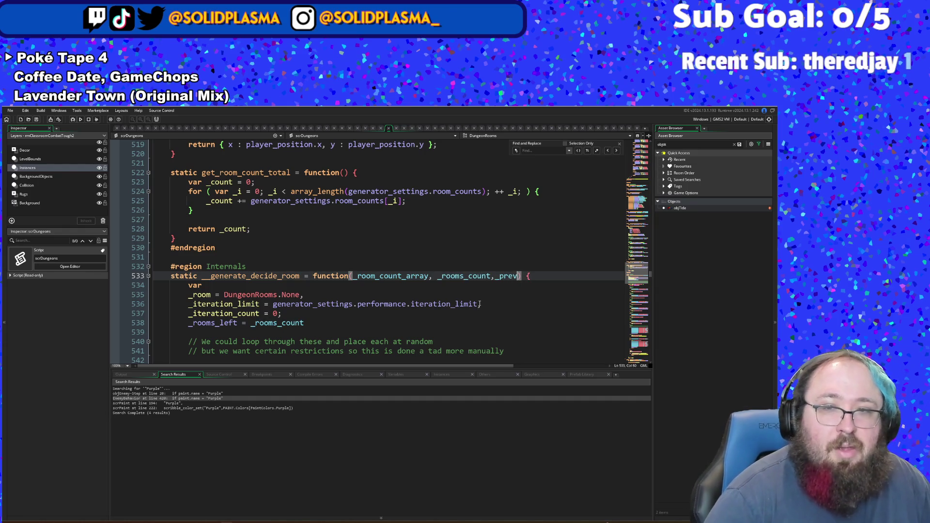
{"action": "type", "text": "_room"}
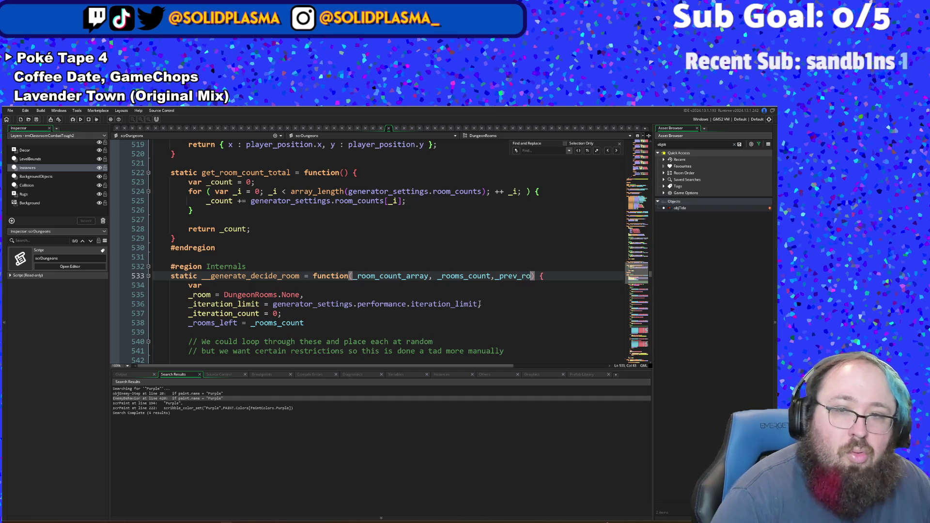
{"action": "left_click", "coordinate": [374, 257]}
{"action": "scroll", "coordinate": [374, 255], "scroll_direction": "up", "scroll_amount": 8}
{"action": "scroll", "coordinate": [374, 255], "scroll_direction": "up", "scroll_amount": 20}
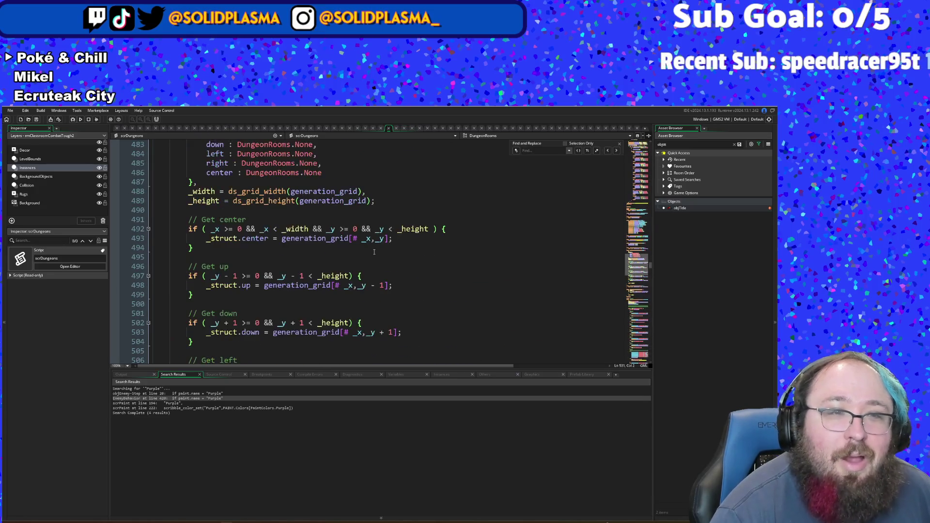
{"action": "scroll", "coordinate": [380, 237], "scroll_direction": "up", "scroll_amount": 20}
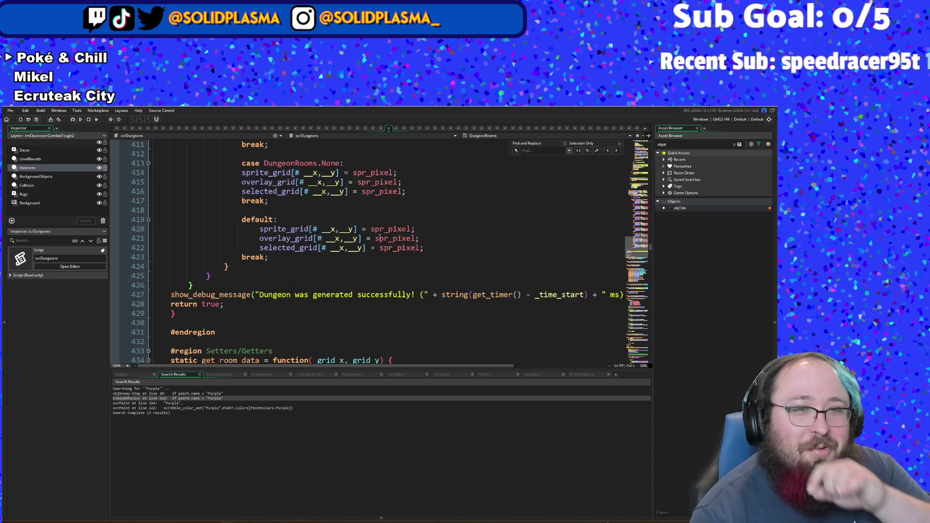
{"action": "scroll", "coordinate": [377, 209], "scroll_direction": "up", "scroll_amount": 20}
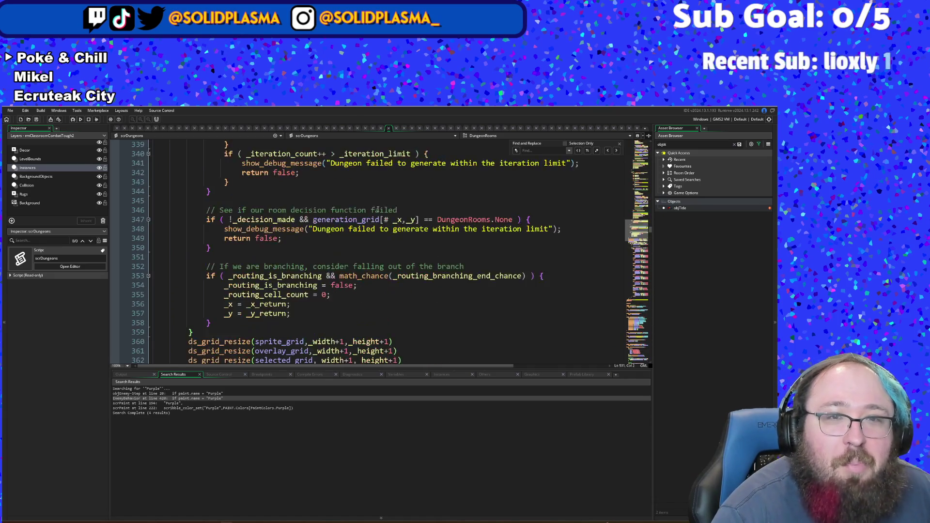
{"action": "scroll", "coordinate": [377, 199], "scroll_direction": "down", "scroll_amount": 6}
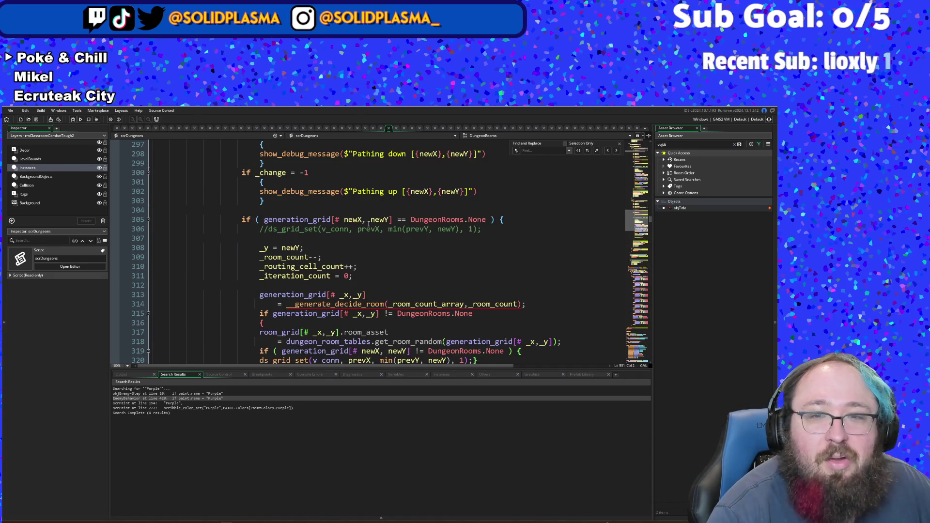
{"action": "left_click", "coordinate": [368, 207]}
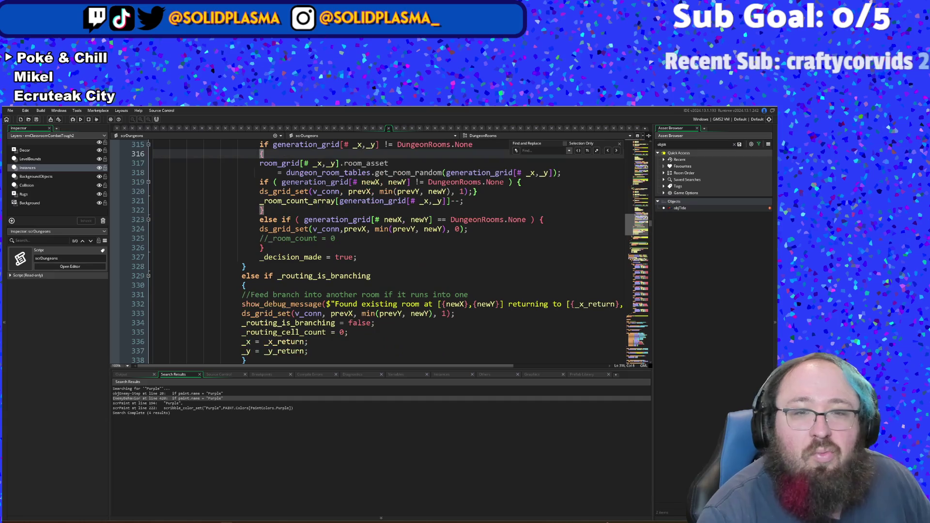
{"action": "scroll", "coordinate": [368, 206], "scroll_direction": "down", "scroll_amount": 2}
{"action": "left_click", "coordinate": [364, 252]}
{"action": "scroll", "coordinate": [368, 245], "scroll_direction": "up", "scroll_amount": 13}
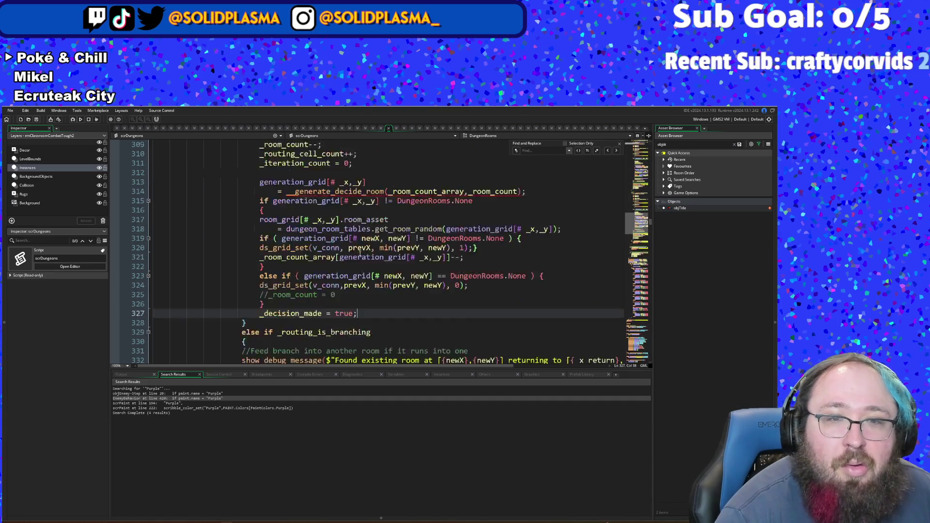
{"action": "scroll", "coordinate": [383, 234], "scroll_direction": "down", "scroll_amount": 9}
{"action": "scroll", "coordinate": [383, 234], "scroll_direction": "down", "scroll_amount": 4}
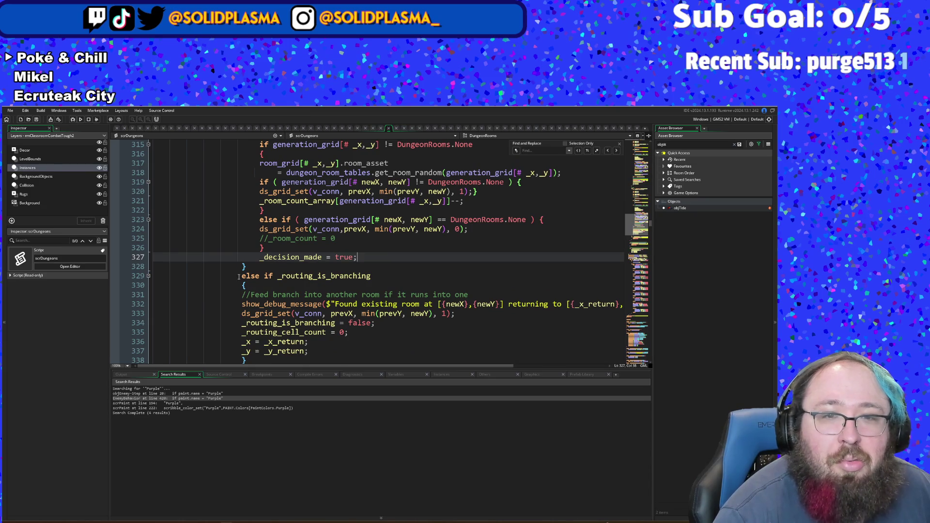
{"action": "left_click", "coordinate": [242, 274]}
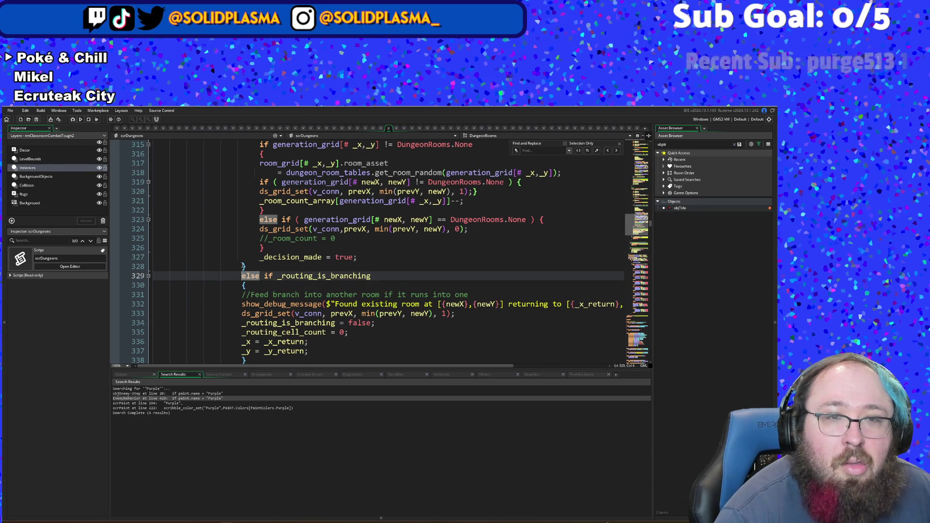
{"action": "scroll", "coordinate": [252, 264], "scroll_direction": "up", "scroll_amount": 10}
{"action": "scroll", "coordinate": [253, 261], "scroll_direction": "up", "scroll_amount": 20}
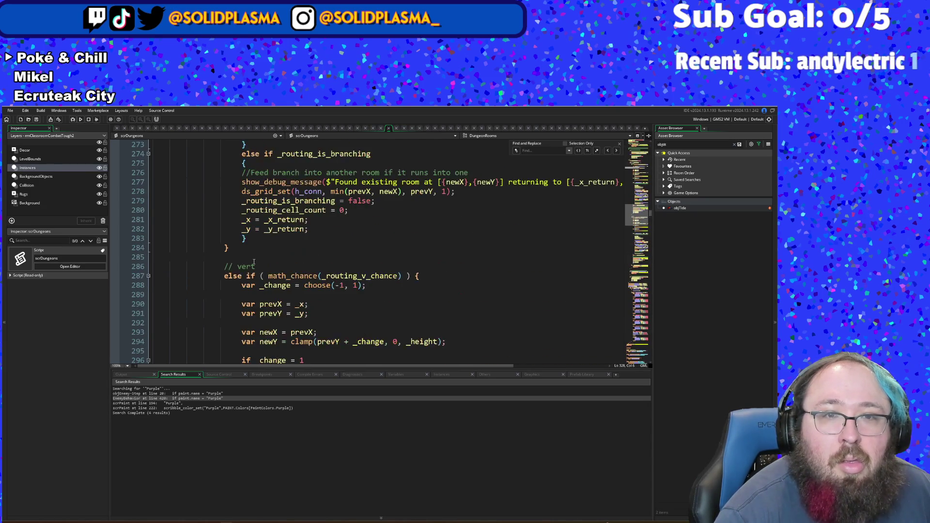
{"action": "scroll", "coordinate": [272, 255], "scroll_direction": "up", "scroll_amount": 4}
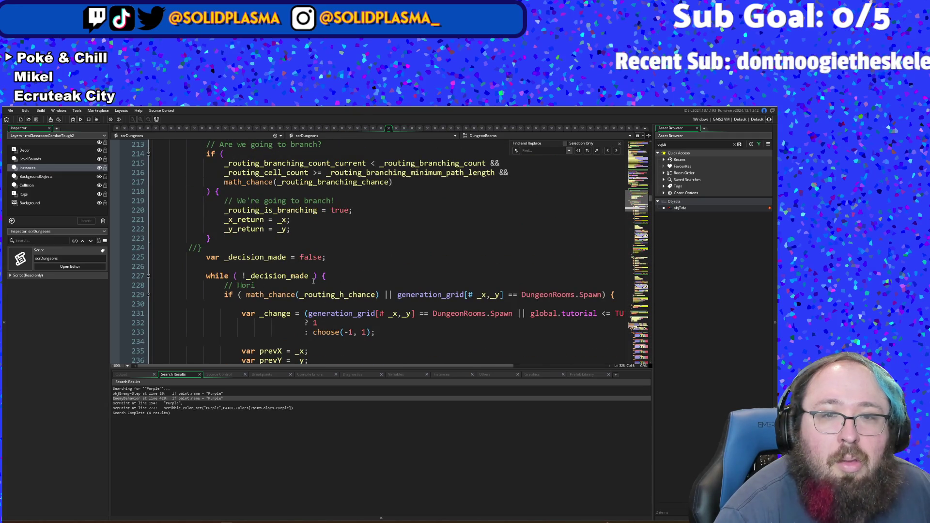
{"action": "left_click", "coordinate": [323, 274]}
{"action": "scroll", "coordinate": [325, 271], "scroll_direction": "down", "scroll_amount": 14}
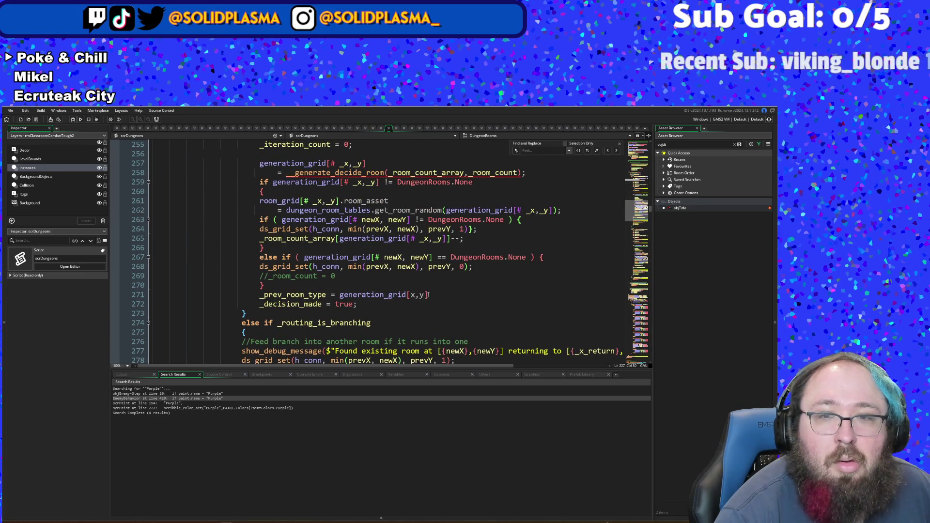
{"action": "left_click_drag", "start_coordinate": [430, 295], "coordinate": [269, 296]}
{"action": "key", "text": "ctrl+c"}
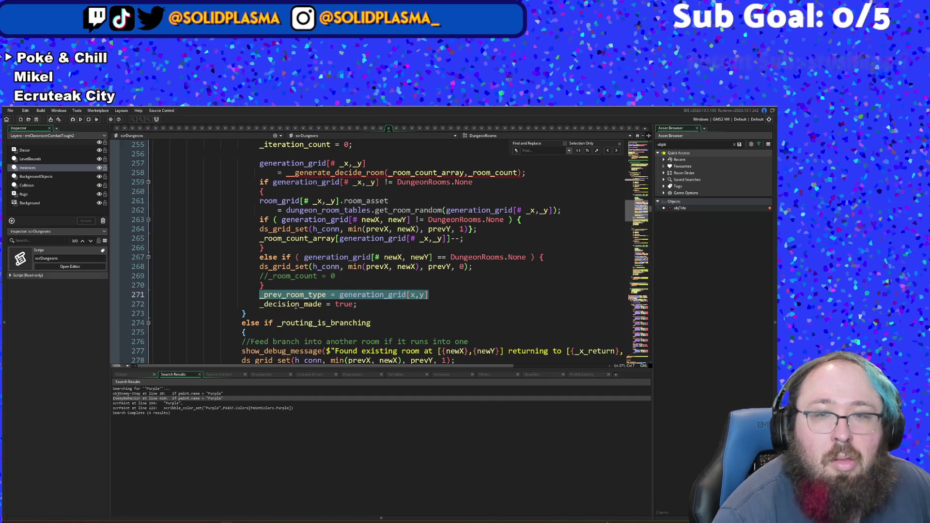
Step: Add _prev_room_type as the third argument after _room_count in line 258's __generate_decide_room call
{"action": "left_click", "coordinate": [519, 173]}
{"action": "type", "text": ","}
{"action": "key", "text": "ctrl+v"}
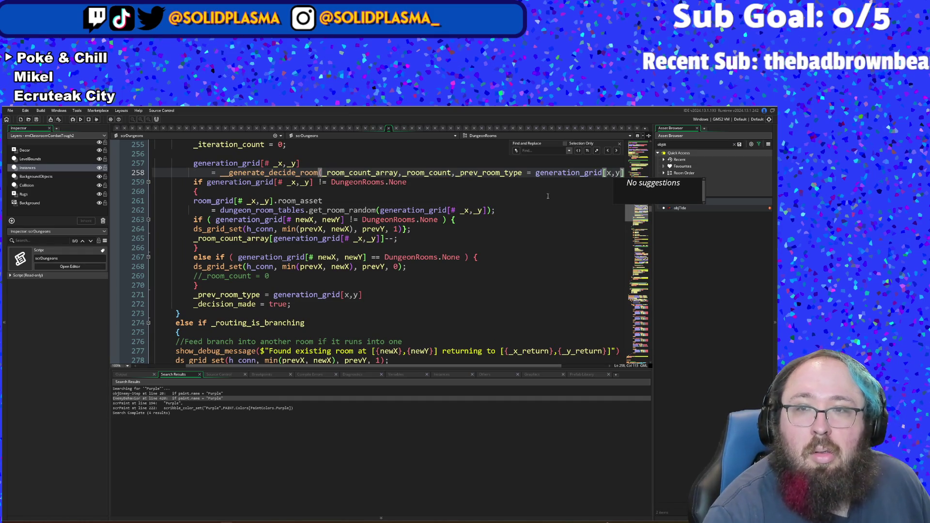
{"action": "left_click_drag", "start_coordinate": [522, 173], "coordinate": [624, 173]}
{"action": "key", "text": "BackSpace"}
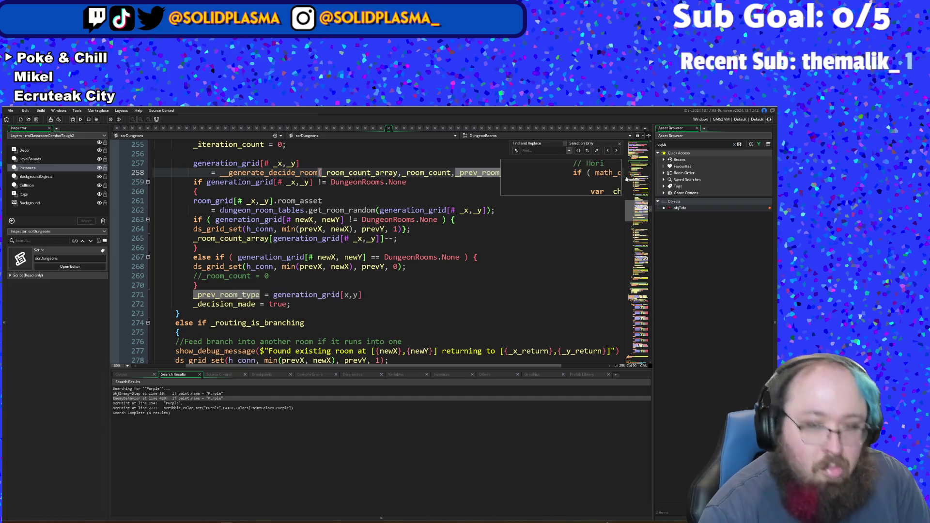
Step: Review the following else if check on lines 267–270
{"action": "left_click", "coordinate": [451, 257]}
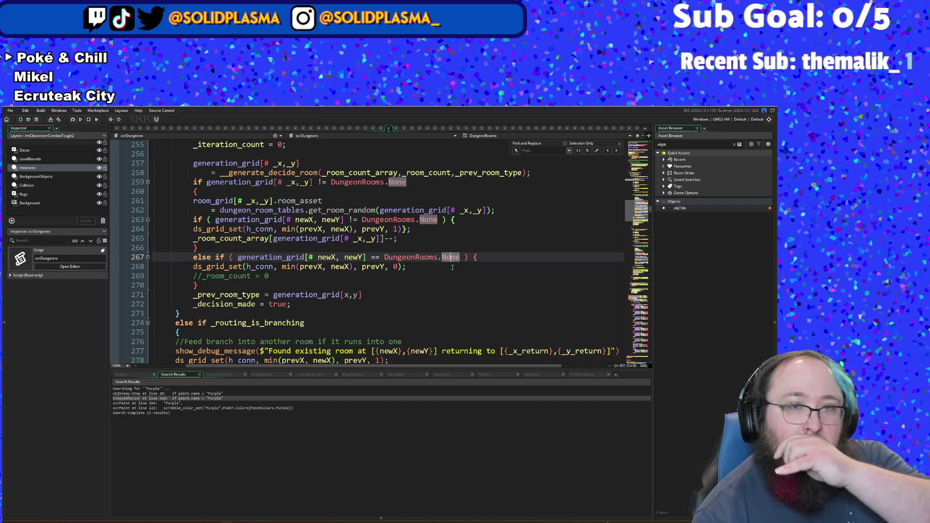
{"action": "scroll", "coordinate": [453, 266], "scroll_direction": "down", "scroll_amount": 2}
{"action": "scroll", "coordinate": [446, 273], "scroll_direction": "up", "scroll_amount": 2}
{"action": "left_click", "coordinate": [433, 284]}
{"action": "left_click", "coordinate": [424, 265]}
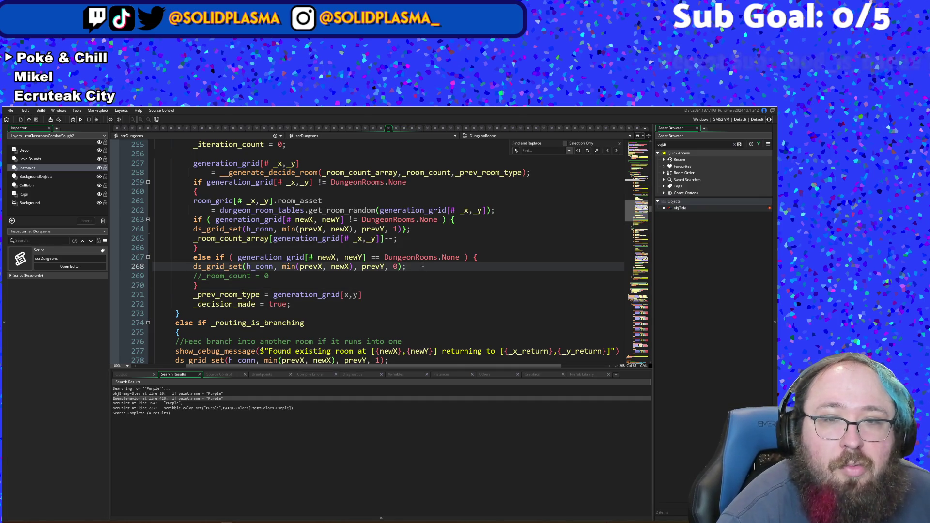
{"action": "scroll", "coordinate": [422, 264], "scroll_direction": "down", "scroll_amount": 2}
Step: Look over the branching block down to the vertical branch's math_chance check
{"action": "scroll", "coordinate": [407, 274], "scroll_direction": "down", "scroll_amount": 2}
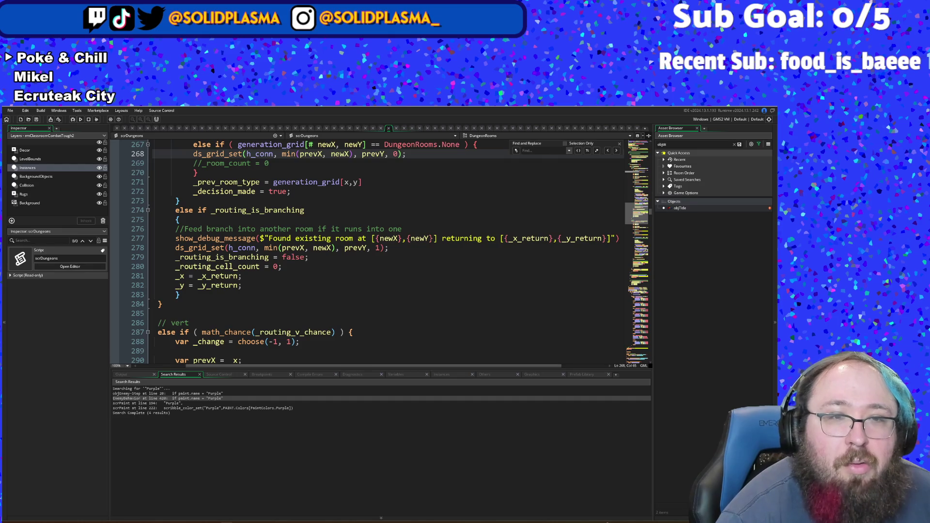
{"action": "left_click", "coordinate": [207, 238]}
{"action": "left_click", "coordinate": [176, 219]}
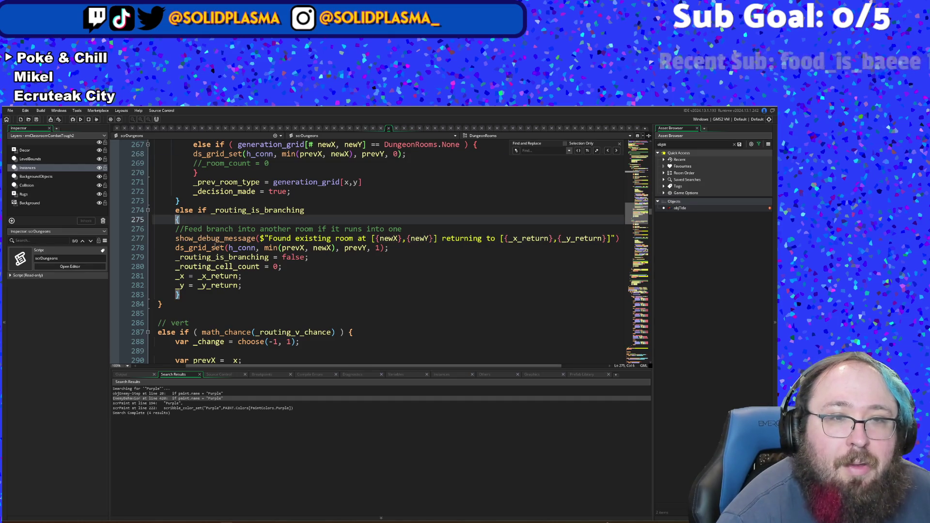
{"action": "scroll", "coordinate": [220, 272], "scroll_direction": "down", "scroll_amount": 4}
{"action": "scroll", "coordinate": [219, 273], "scroll_direction": "down", "scroll_amount": 10}
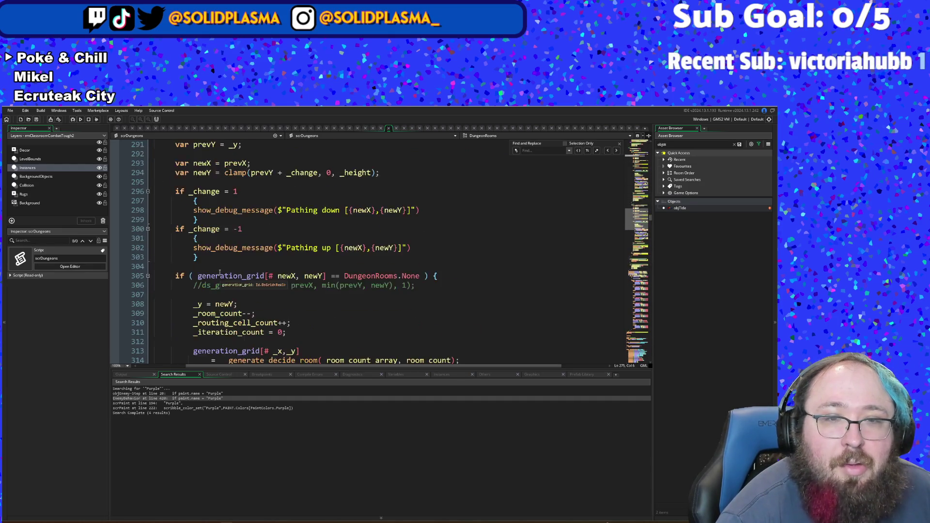
{"action": "scroll", "coordinate": [219, 272], "scroll_direction": "up", "scroll_amount": 10}
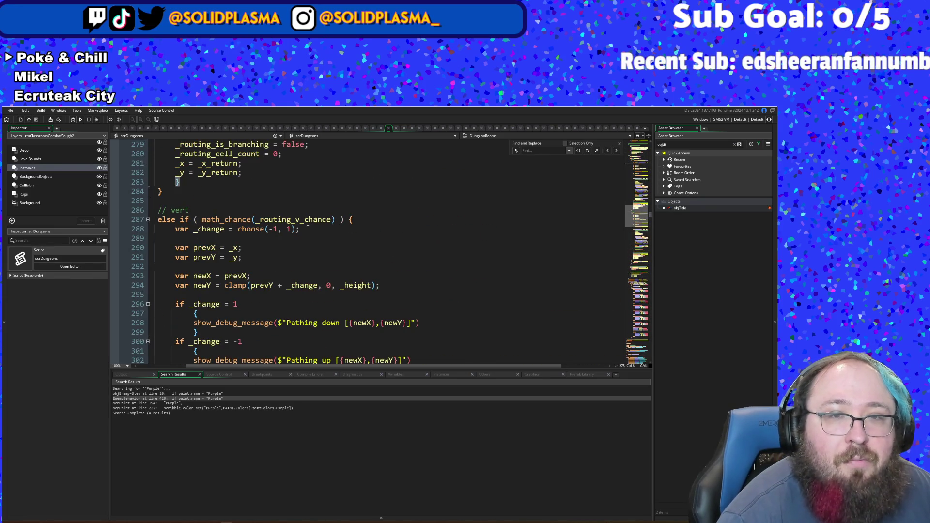
{"action": "left_click", "coordinate": [347, 219]}
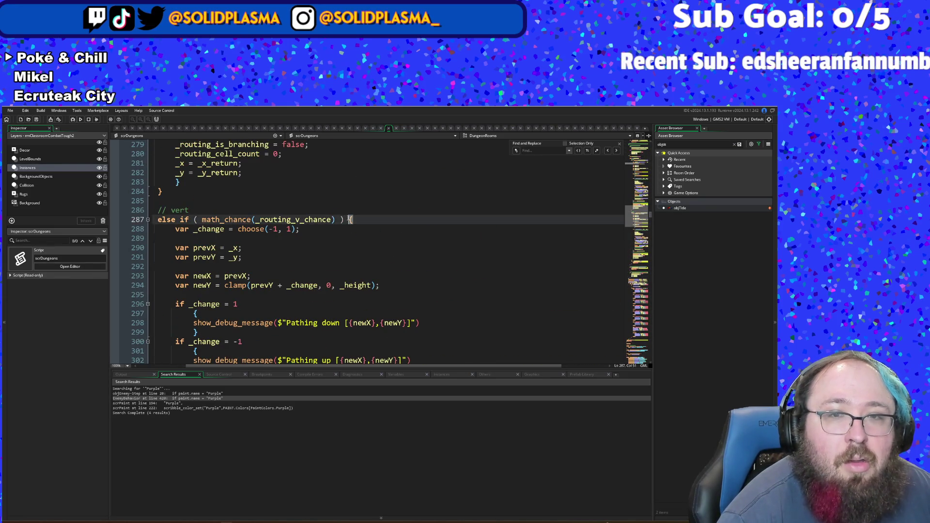
{"action": "scroll", "coordinate": [348, 218], "scroll_direction": "down", "scroll_amount": 8}
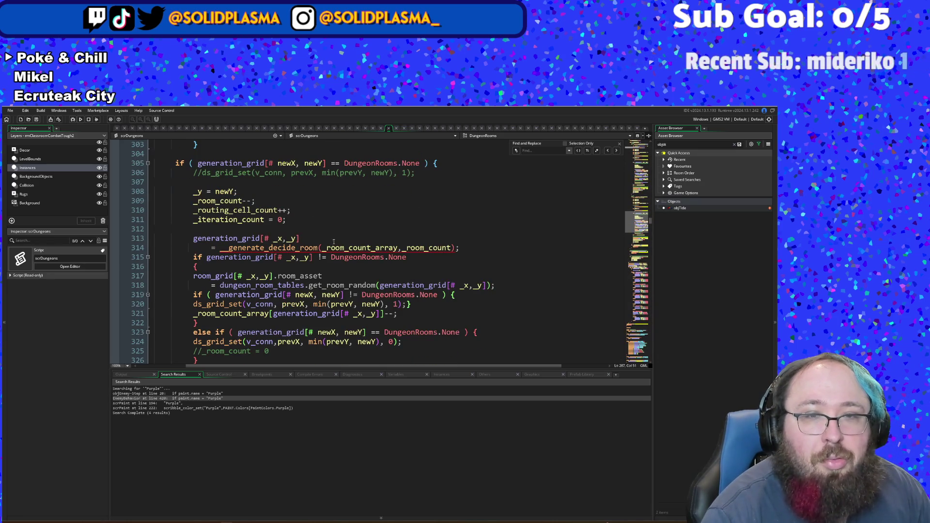
Step: Append ', _prev_room_type' after _room_count in the vertical __generate_decide_room call on line 314
{"action": "left_click", "coordinate": [452, 249]}
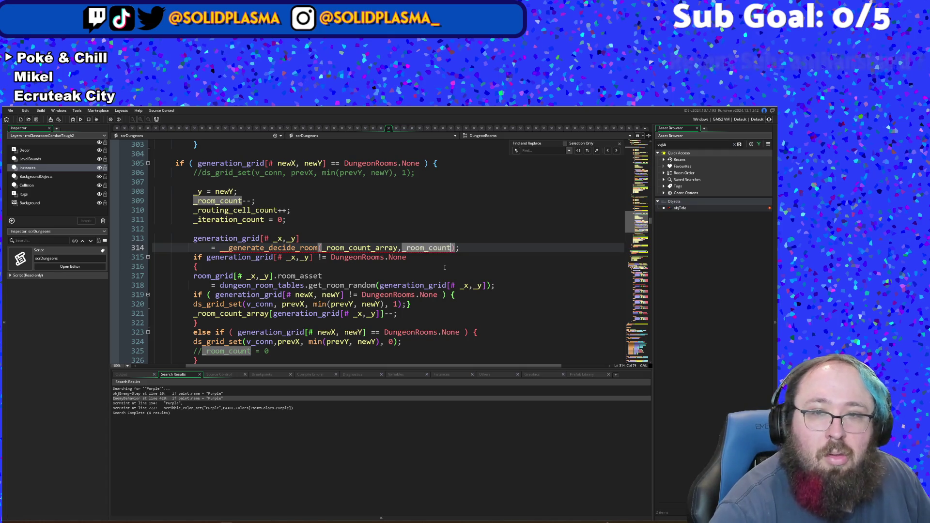
{"action": "type", "text": ","}
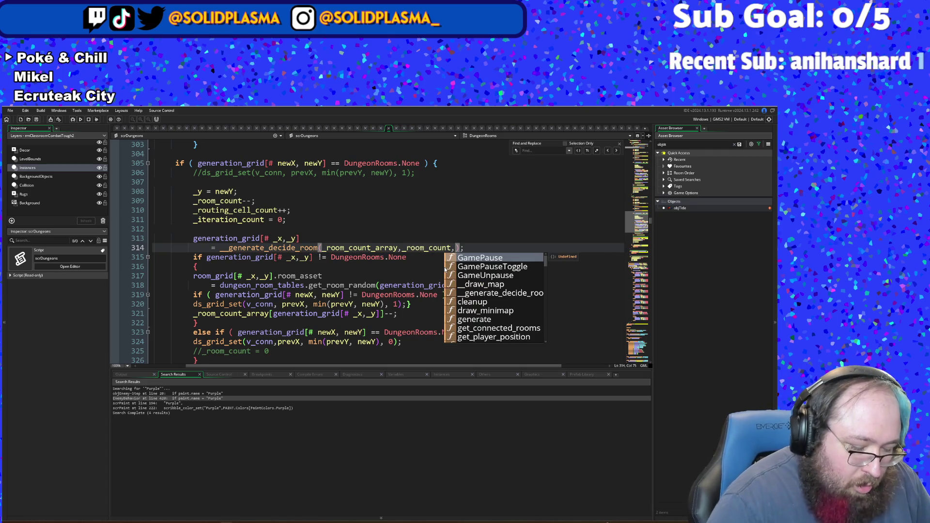
{"action": "type", "text": " _p"}
{"action": "key", "text": "Return"}
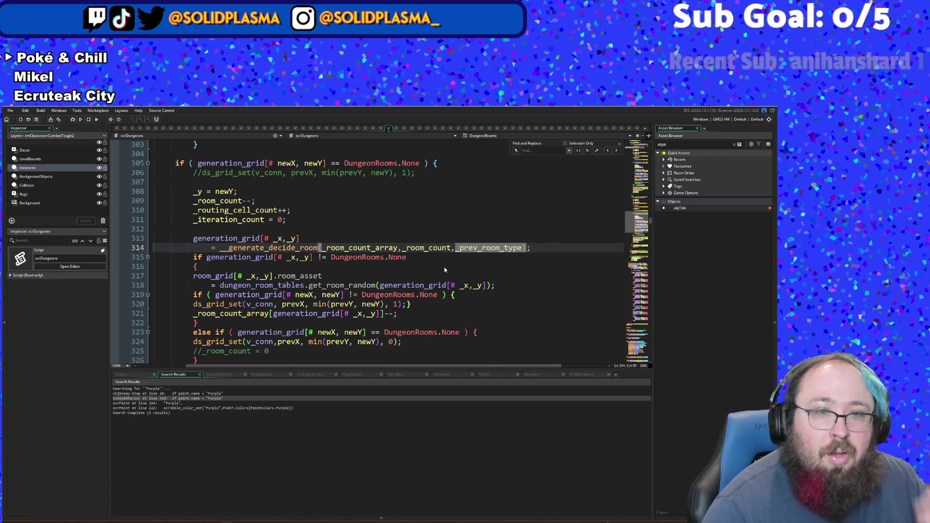
{"action": "scroll", "coordinate": [385, 263], "scroll_direction": "down", "scroll_amount": 2}
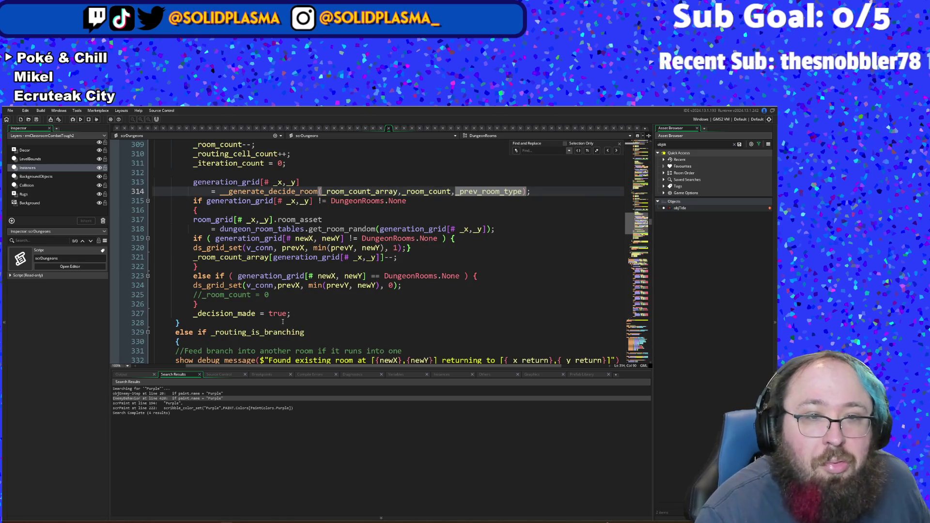
{"action": "left_click", "coordinate": [248, 306]}
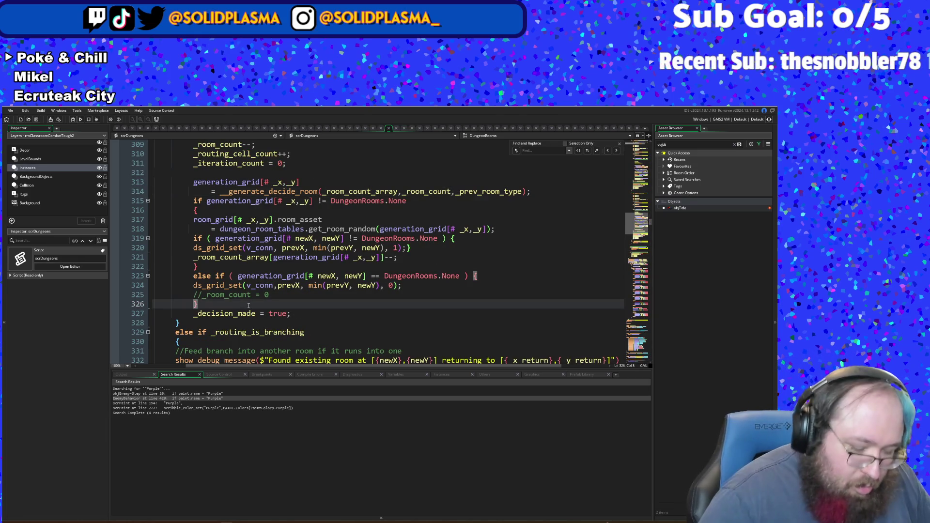
{"action": "key", "text": "Return"}
{"action": "type", "text": "_prev_room_type = generation_grid[x,y"}
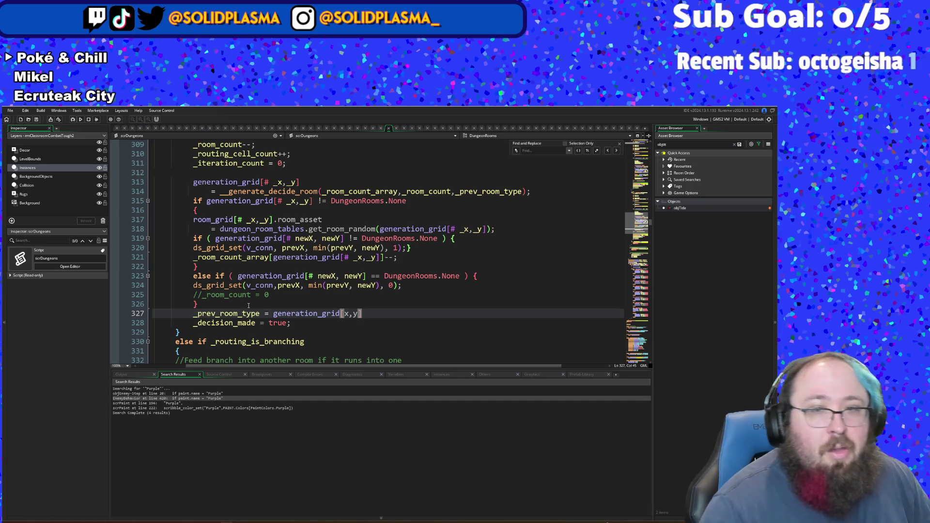
{"action": "scroll", "coordinate": [272, 300], "scroll_direction": "down", "scroll_amount": 4}
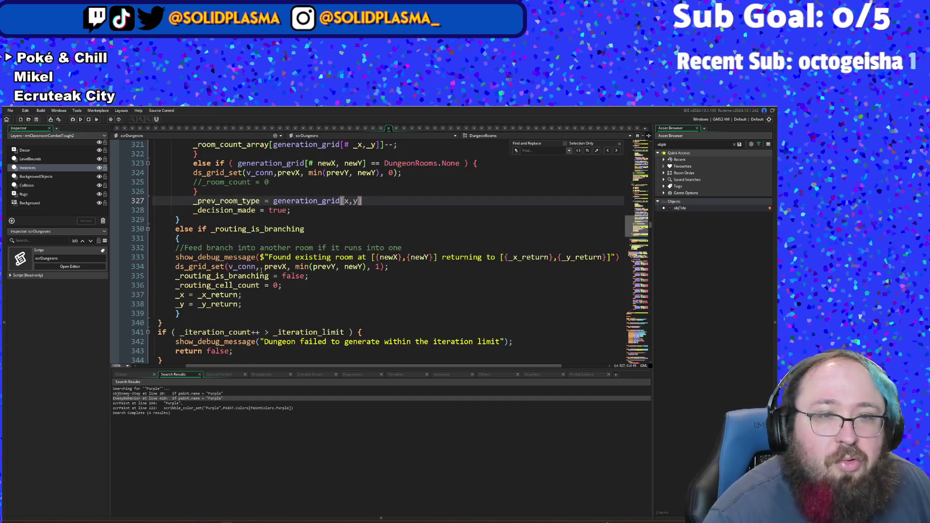
{"action": "scroll", "coordinate": [248, 248], "scroll_direction": "down", "scroll_amount": 2}
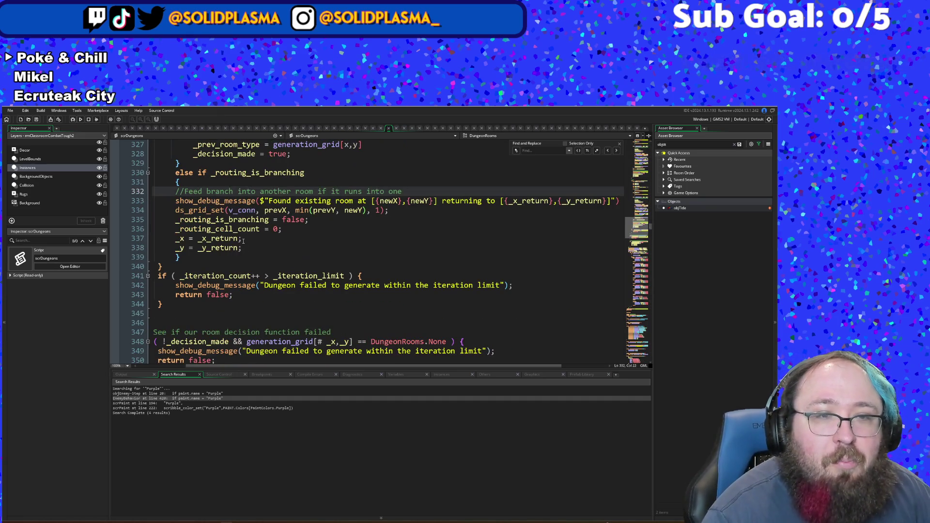
{"action": "left_click", "coordinate": [260, 298]}
{"action": "left_click", "coordinate": [262, 239]}
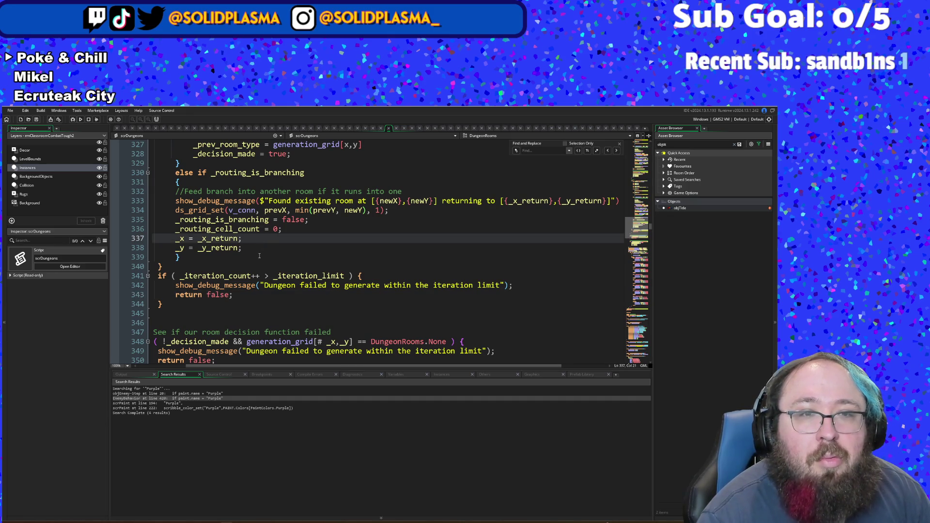
{"action": "scroll", "coordinate": [259, 256], "scroll_direction": "up", "scroll_amount": 20}
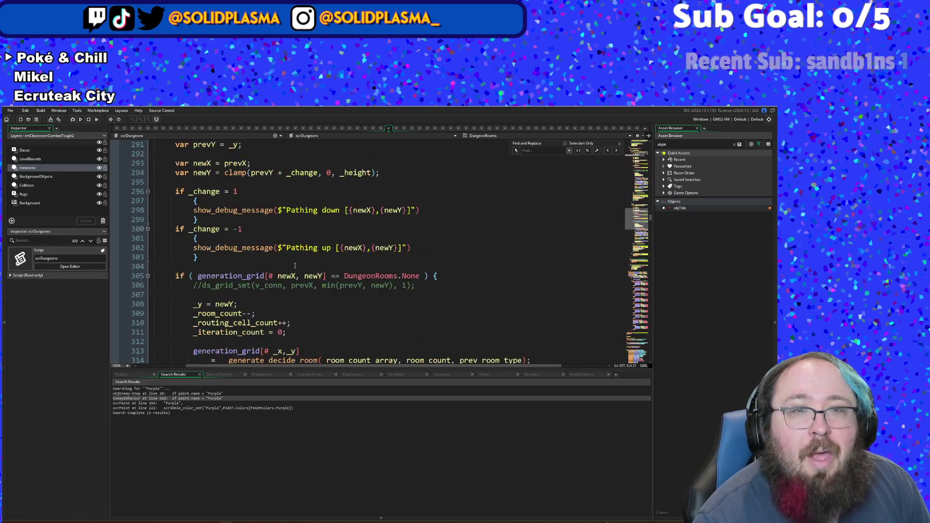
{"action": "scroll", "coordinate": [296, 264], "scroll_direction": "down", "scroll_amount": 3}
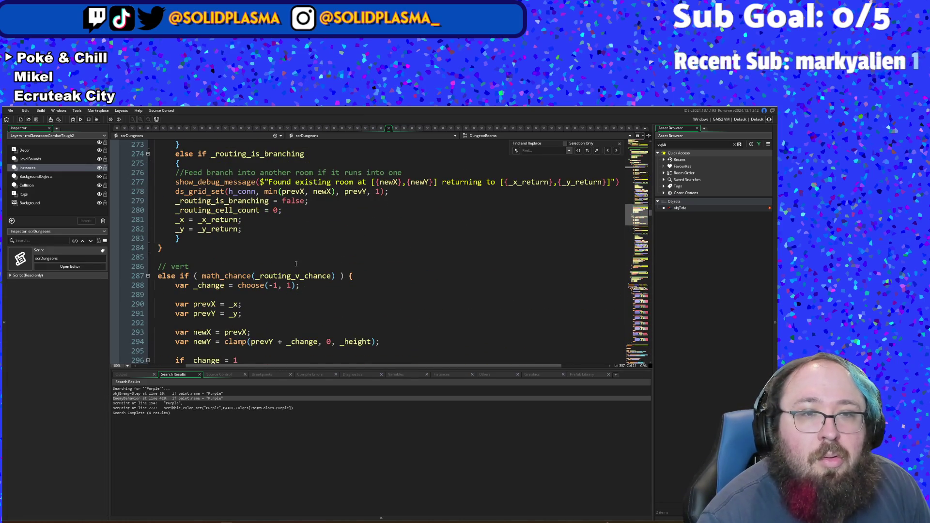
{"action": "scroll", "coordinate": [296, 263], "scroll_direction": "down", "scroll_amount": 14}
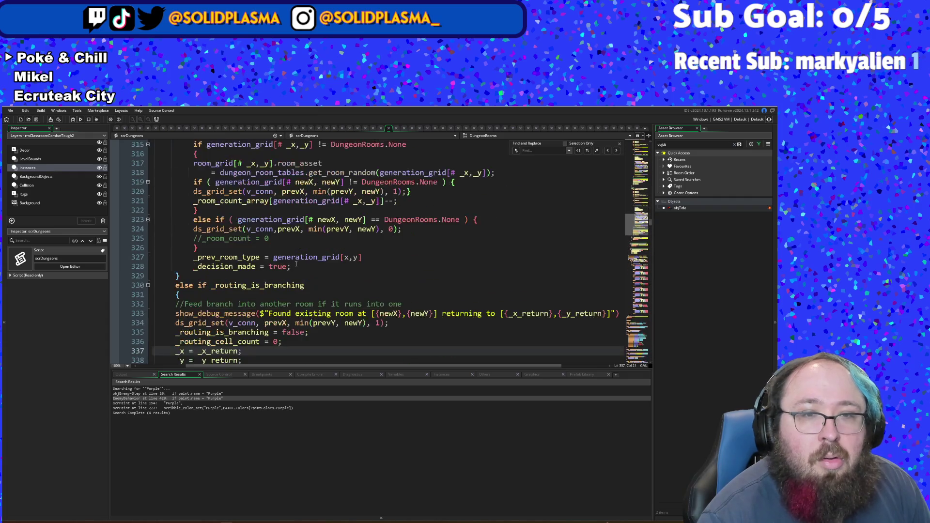
{"action": "scroll", "coordinate": [291, 256], "scroll_direction": "down", "scroll_amount": 2}
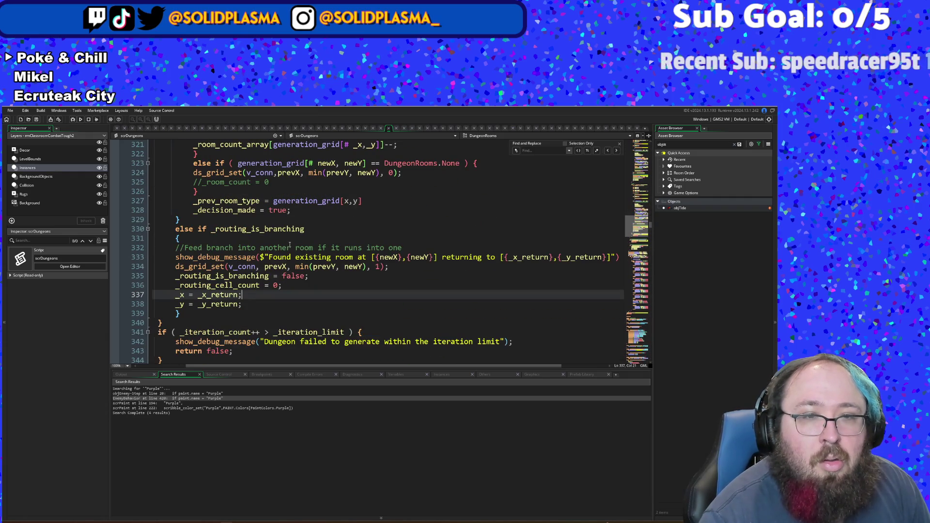
{"action": "left_click", "coordinate": [270, 302]}
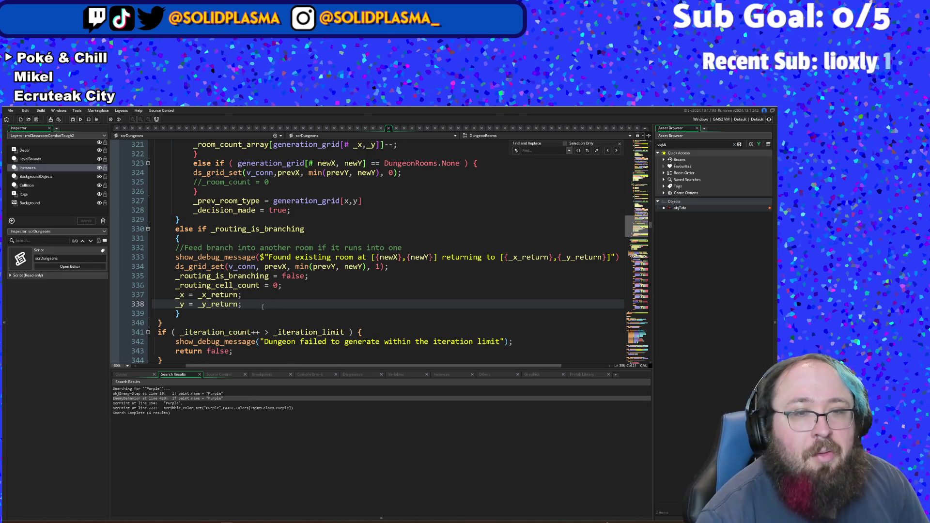
{"action": "key", "text": "Return"}
{"action": "key", "text": "ctrl+v"}
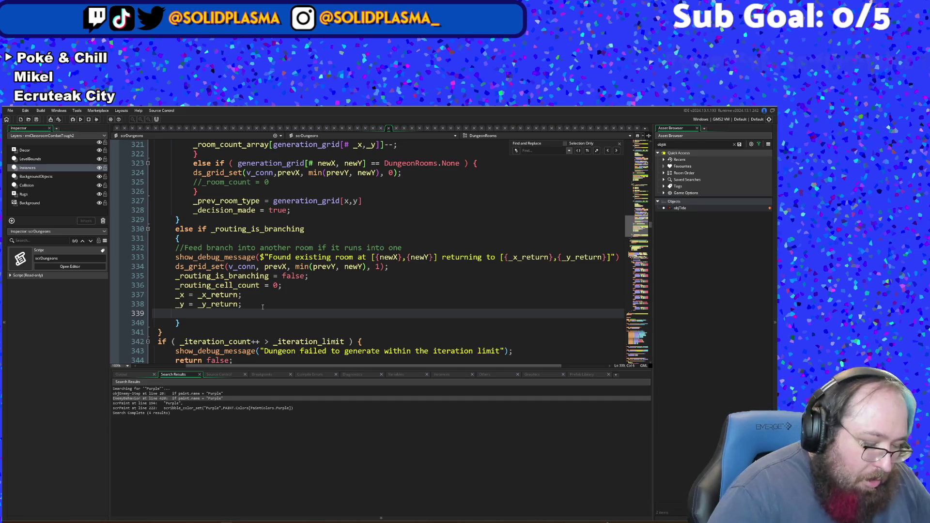
Step: Scroll through scrDungeons to the branching-return block that restores _x and _y
{"action": "scroll", "coordinate": [263, 307], "scroll_direction": "up", "scroll_amount": 14}
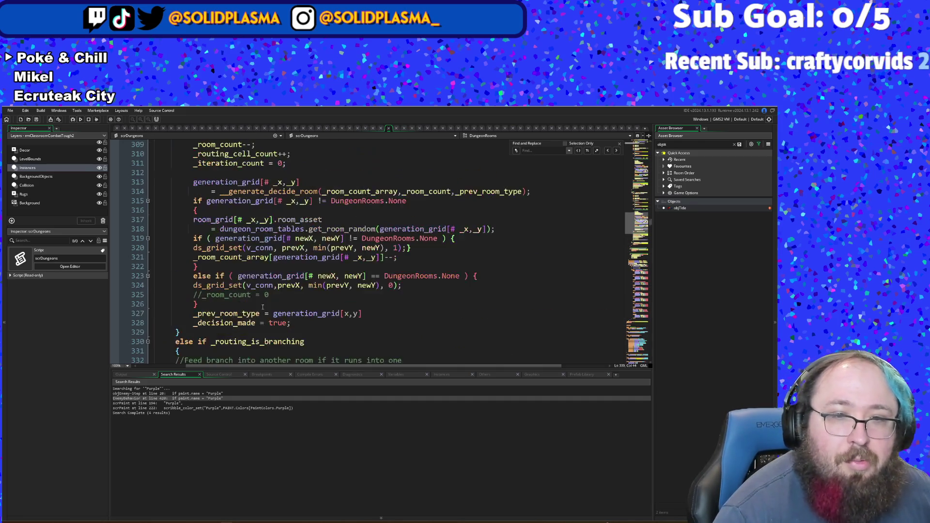
{"action": "scroll", "coordinate": [262, 306], "scroll_direction": "up", "scroll_amount": 8}
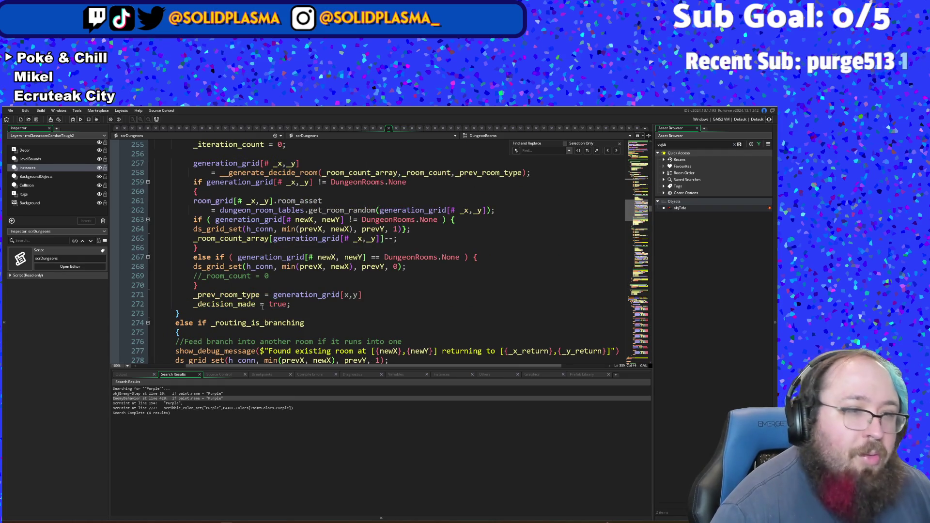
{"action": "scroll", "coordinate": [263, 307], "scroll_direction": "up", "scroll_amount": 2}
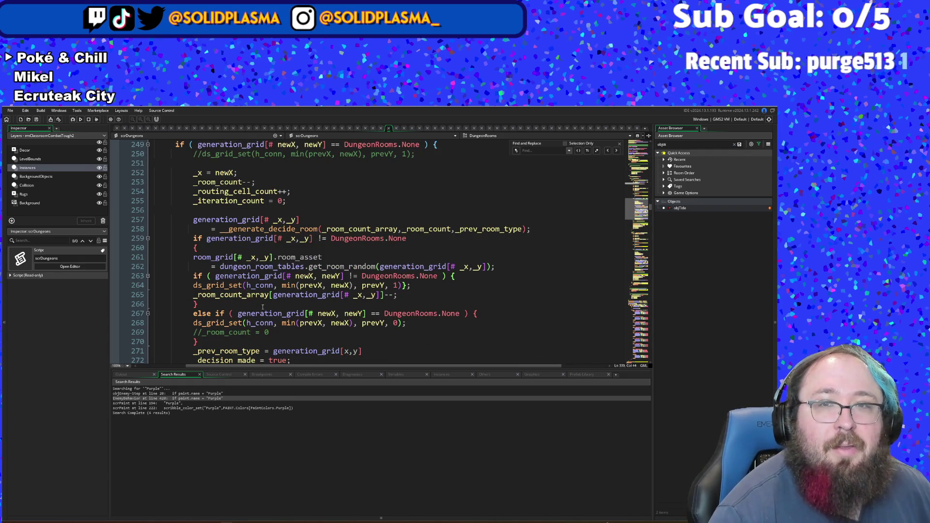
{"action": "scroll", "coordinate": [262, 306], "scroll_direction": "down", "scroll_amount": 2}
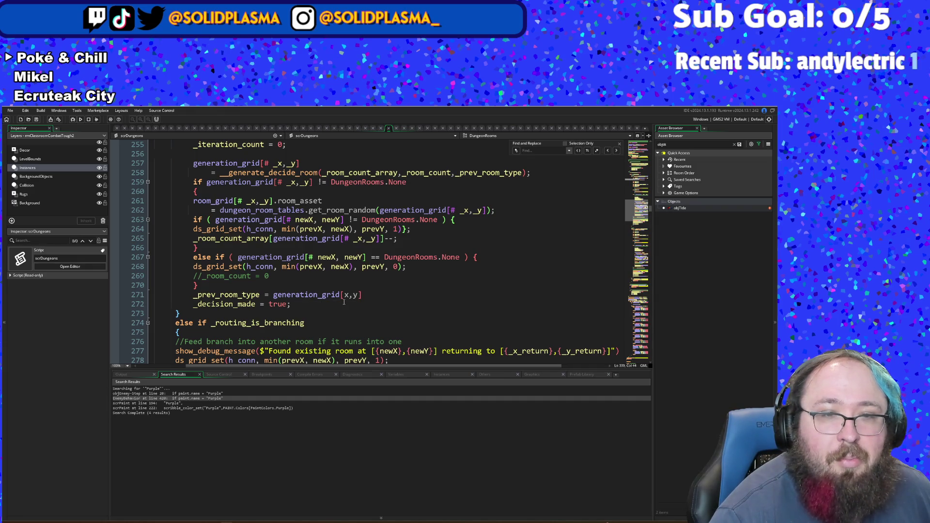
{"action": "scroll", "coordinate": [343, 302], "scroll_direction": "up", "scroll_amount": 11}
{"action": "scroll", "coordinate": [344, 302], "scroll_direction": "down", "scroll_amount": 7}
{"action": "scroll", "coordinate": [344, 302], "scroll_direction": "down", "scroll_amount": 10}
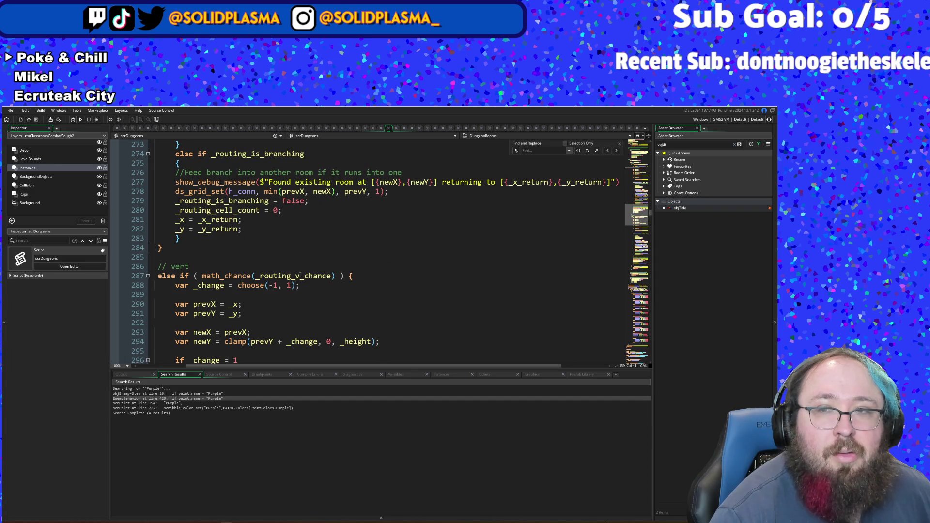
Step: Insert '_prev_room_type = generation_grid[x,y]' on a new line after line 282
{"action": "left_click", "coordinate": [253, 228]}
{"action": "key", "text": "Return"}
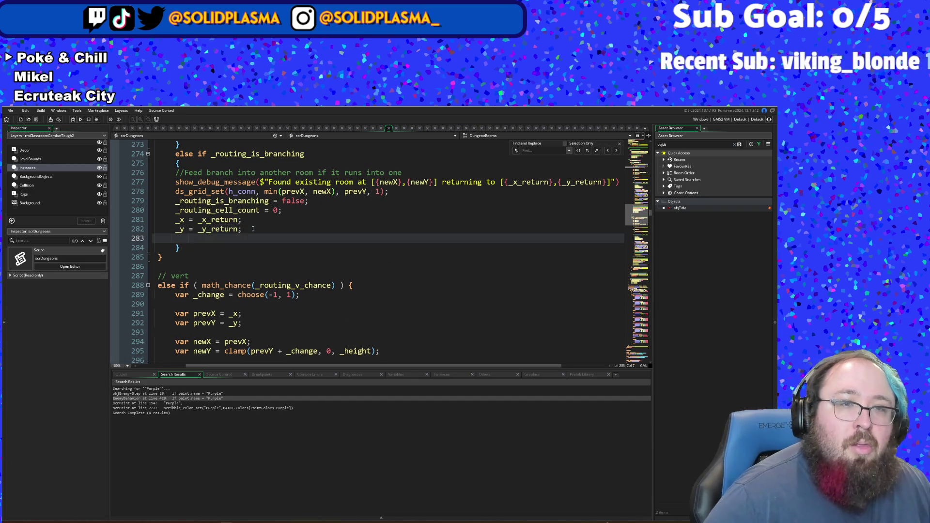
{"action": "type", "text": "_prev_room_type = generation_grid[x,y]"}
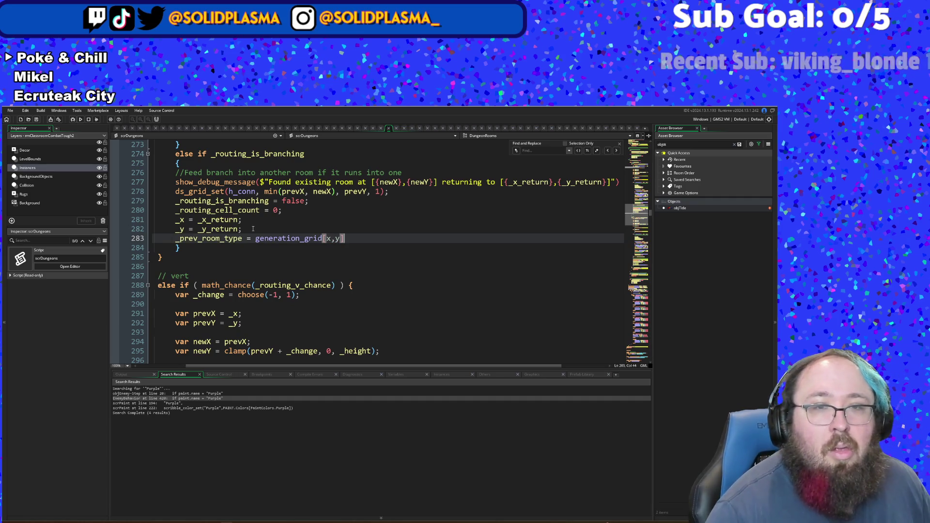
{"action": "scroll", "coordinate": [252, 230], "scroll_direction": "down", "scroll_amount": 12}
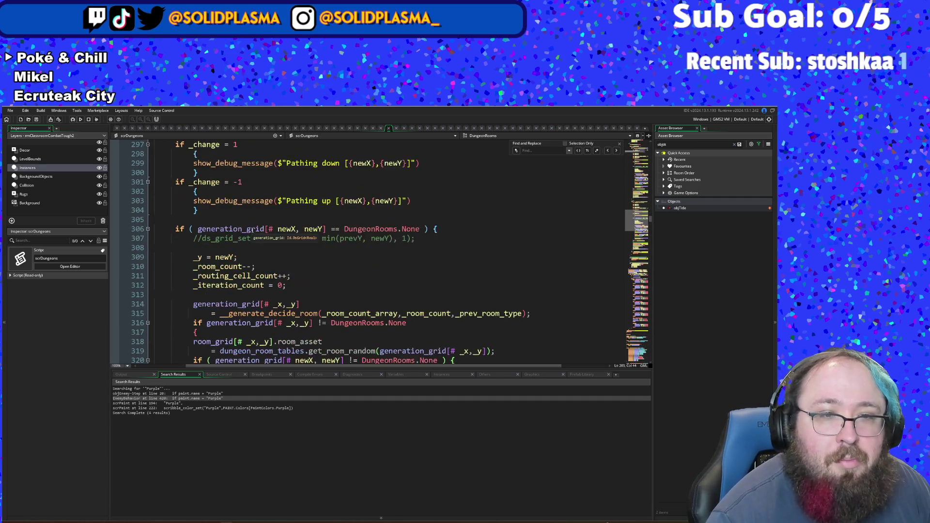
{"action": "scroll", "coordinate": [253, 229], "scroll_direction": "down", "scroll_amount": 6}
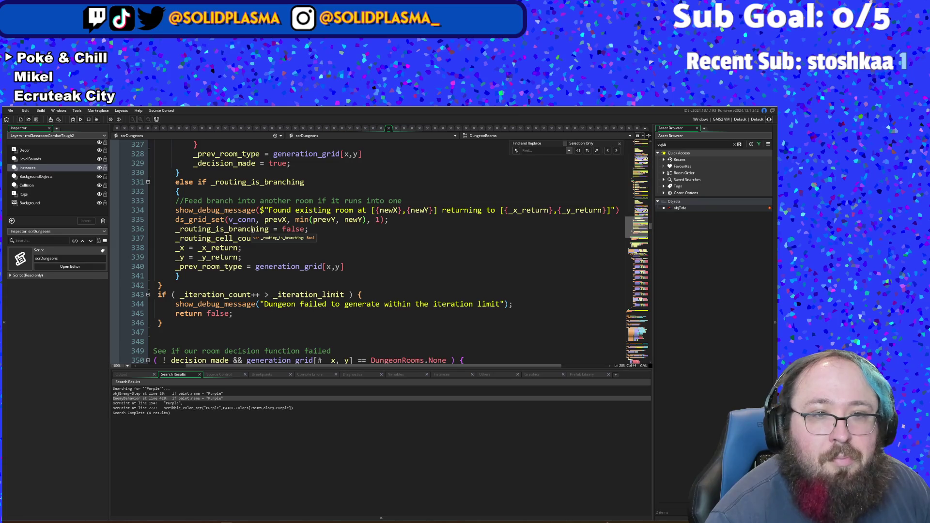
{"action": "scroll", "coordinate": [252, 230], "scroll_direction": "up", "scroll_amount": 20}
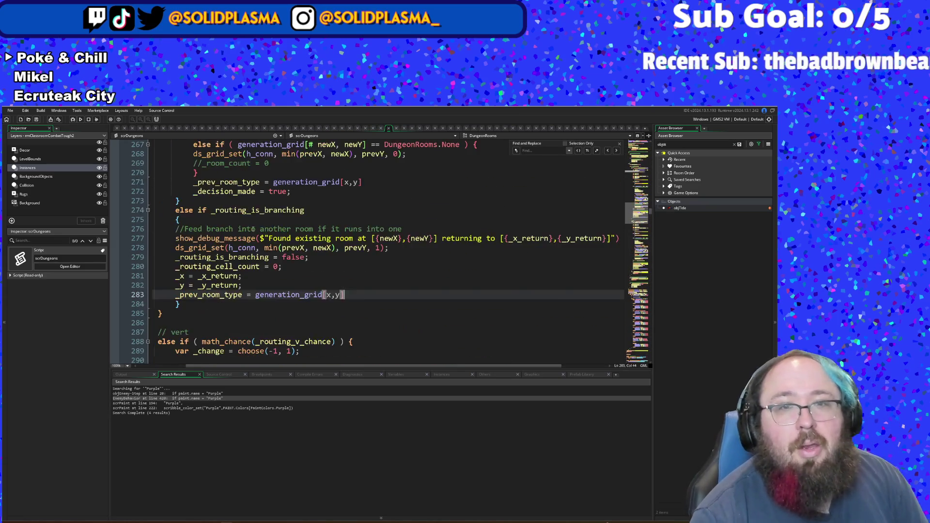
{"action": "scroll", "coordinate": [252, 230], "scroll_direction": "up", "scroll_amount": 6}
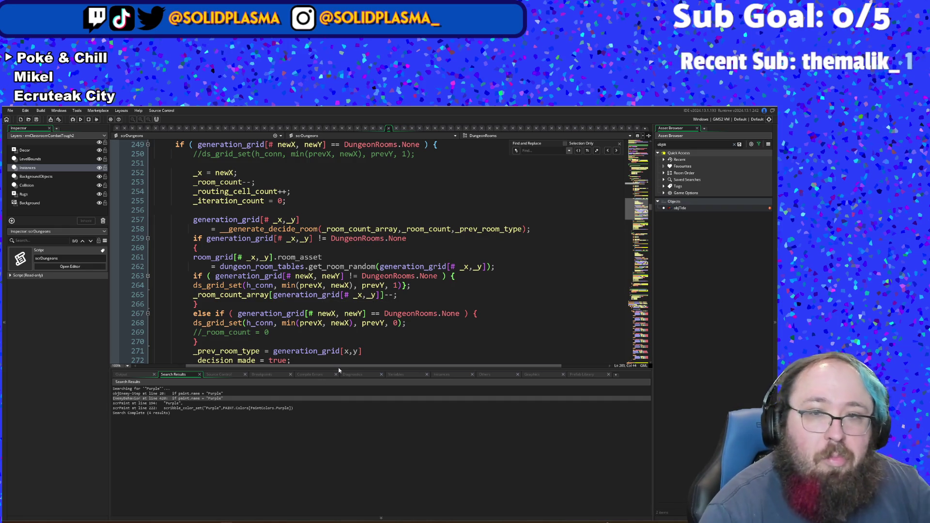
{"action": "scroll", "coordinate": [360, 334], "scroll_direction": "up", "scroll_amount": 2}
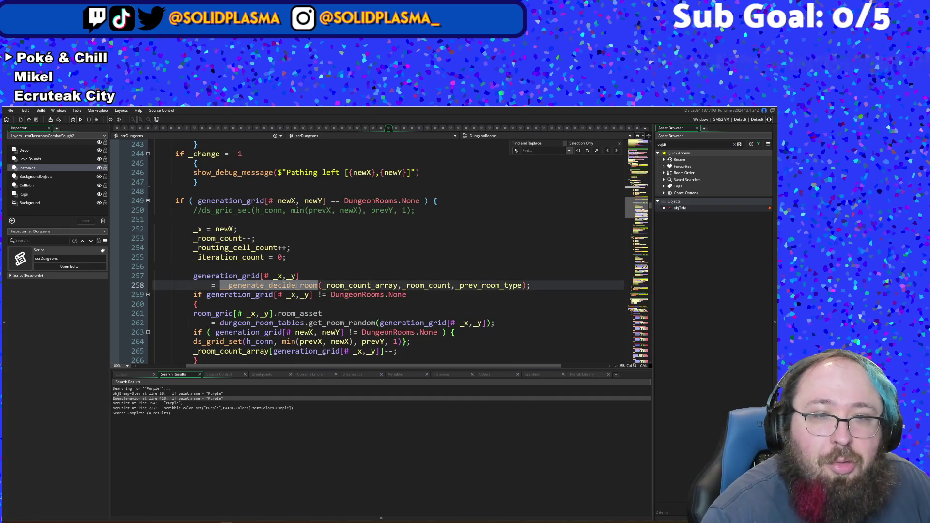
Step: Jump to the __generate_decide_room definition and find the Combat condition on line 551
{"action": "middle_click", "coordinate": [296, 284]}
{"action": "left_click", "coordinate": [392, 201]}
{"action": "scroll", "coordinate": [393, 201], "scroll_direction": "down", "scroll_amount": 2}
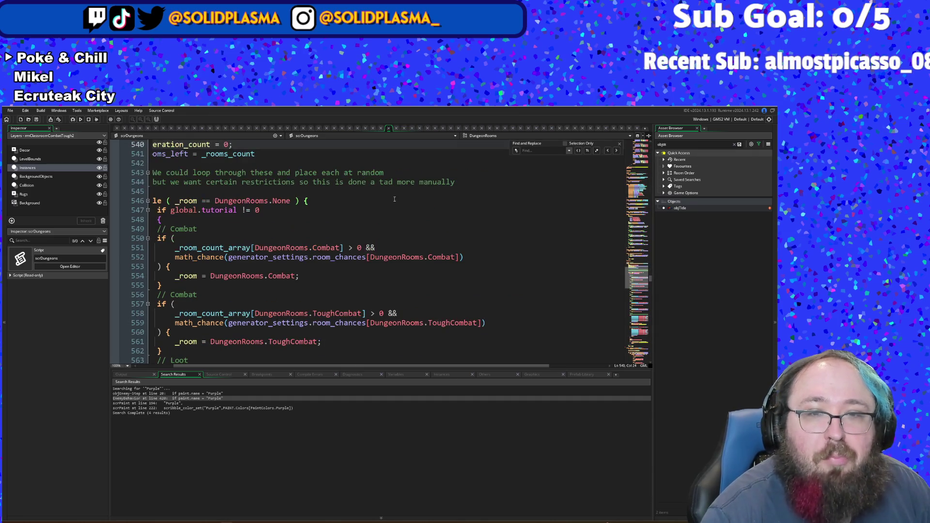
{"action": "left_click", "coordinate": [366, 267]}
{"action": "left_click_drag", "start_coordinate": [369, 245], "coordinate": [188, 238]}
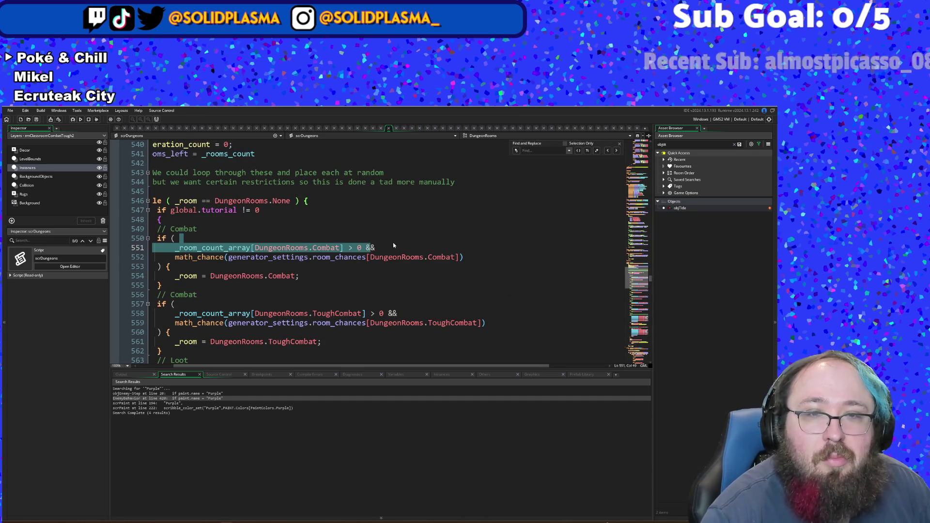
{"action": "key", "text": "ctrl+z"}
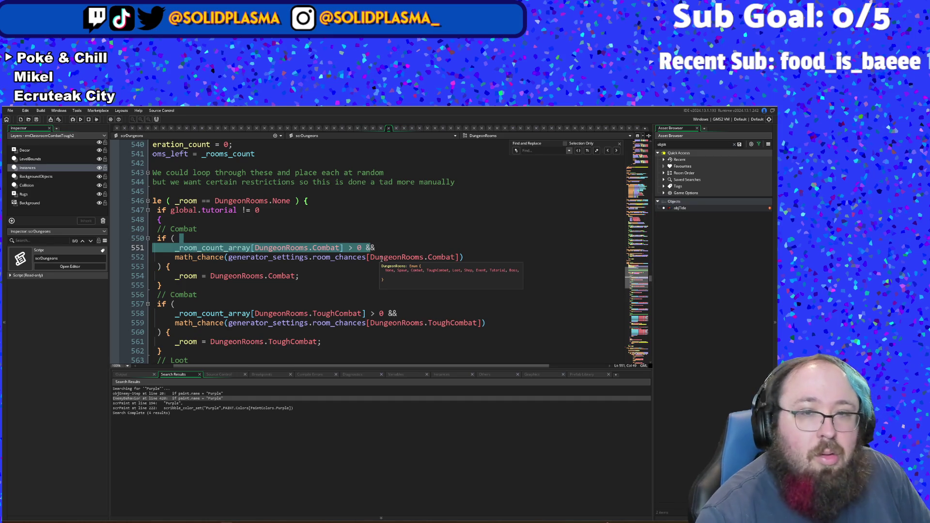
Step: Add '_prev_room' after the && in line 551's Combat room-count check
{"action": "left_click", "coordinate": [380, 247]}
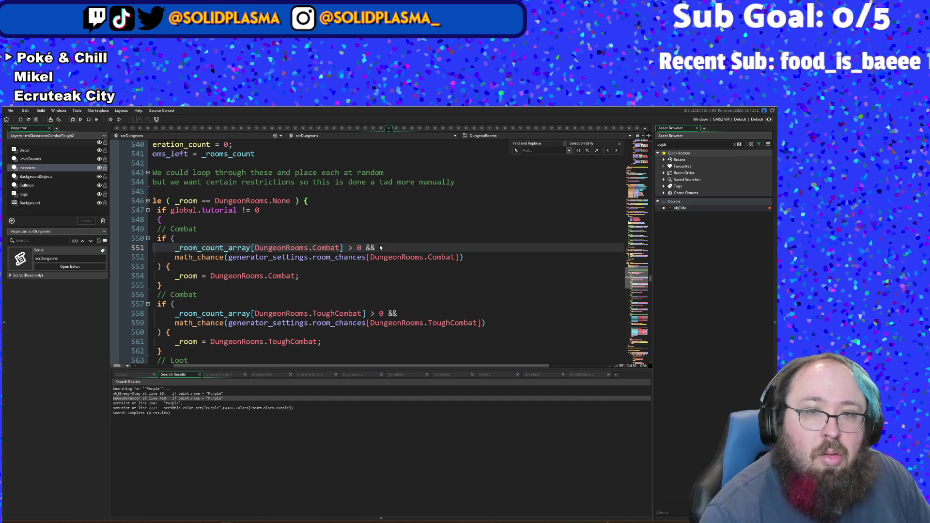
{"action": "type", "text": " _p"}
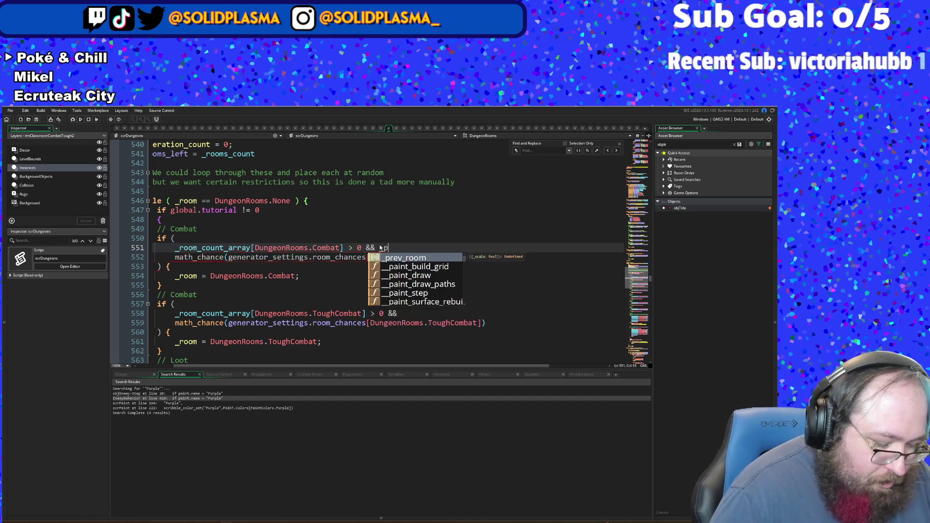
{"action": "key", "text": "BackSpace"}
{"action": "key", "text": "BackSpace"}
{"action": "key", "text": "BackSpace"}
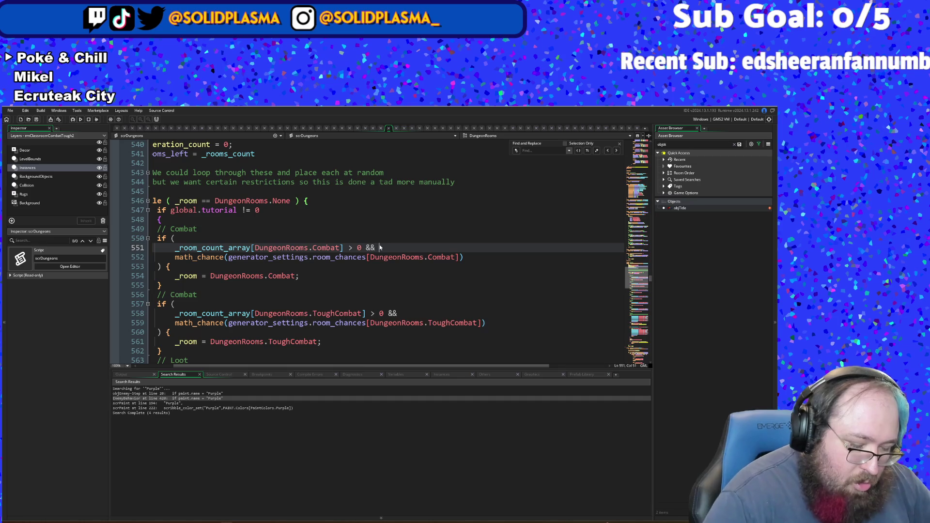
{"action": "type", "text": "_prev"}
{"action": "key", "text": "Return"}
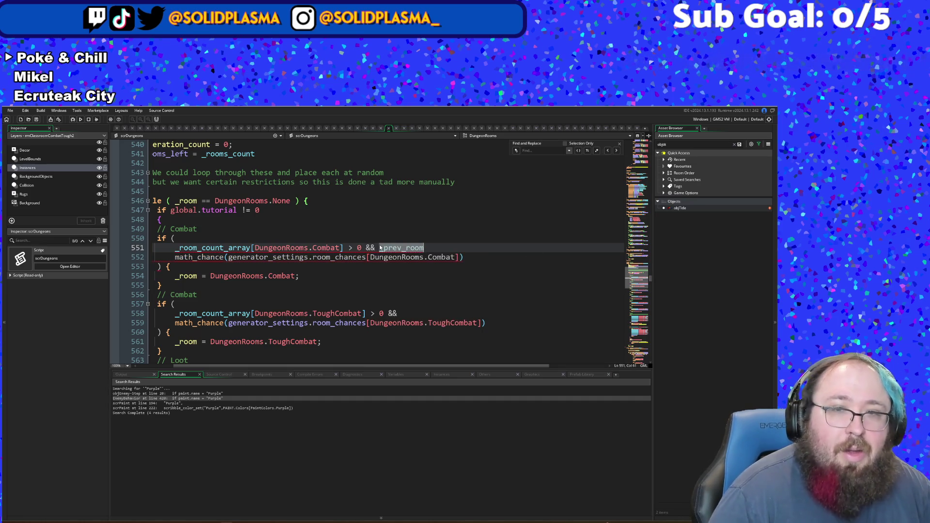
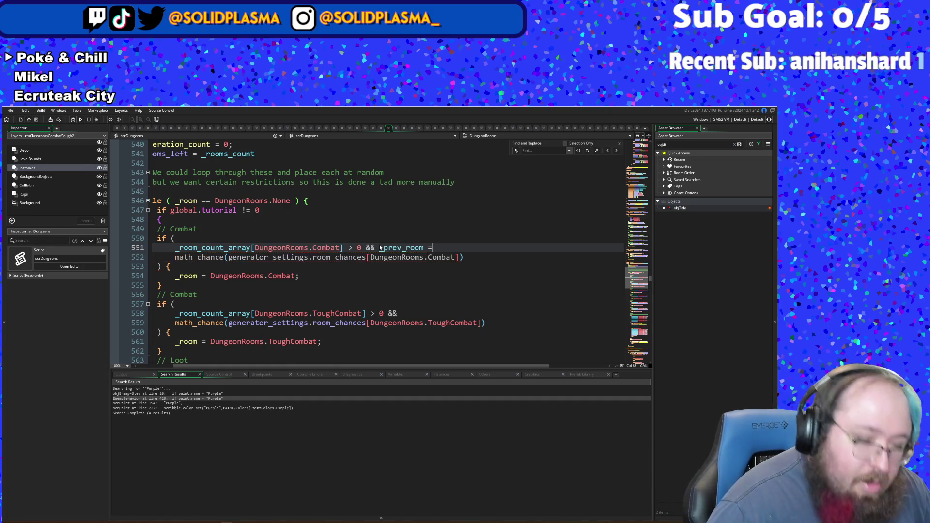
Step: Add '&& _prev_room = DungeonRooms.Combat &&' to the Combat condition on line 551
{"action": "type", "text": "="}
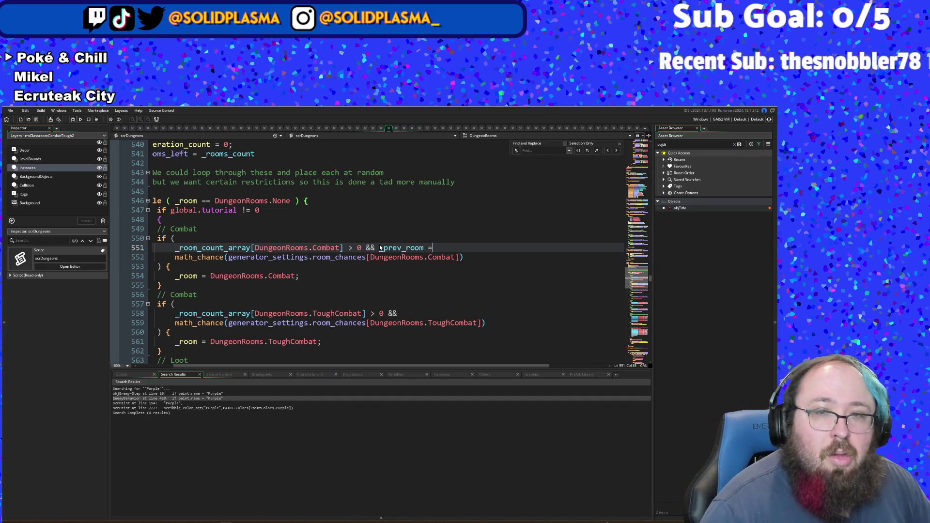
{"action": "type", "text": " Dung"}
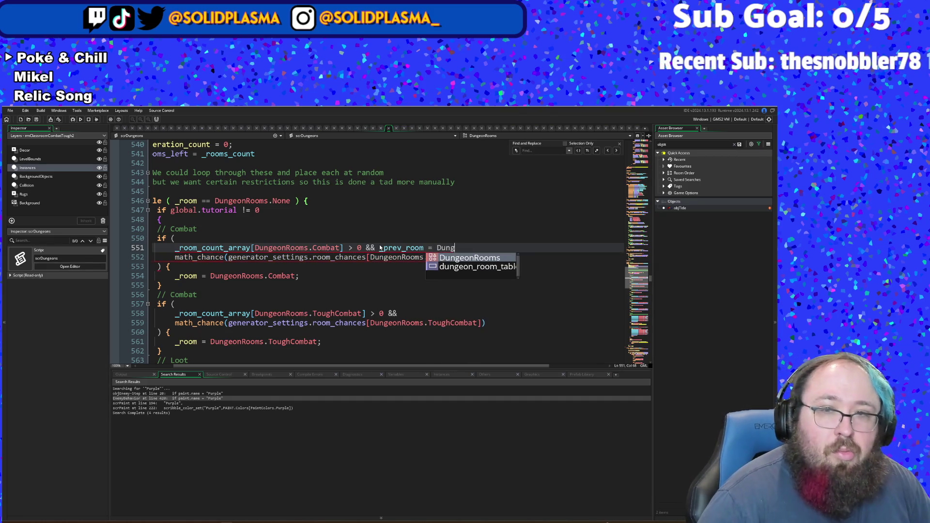
{"action": "key", "text": "Return"}
{"action": "type", "text": ".C"}
{"action": "key", "text": "Return"}
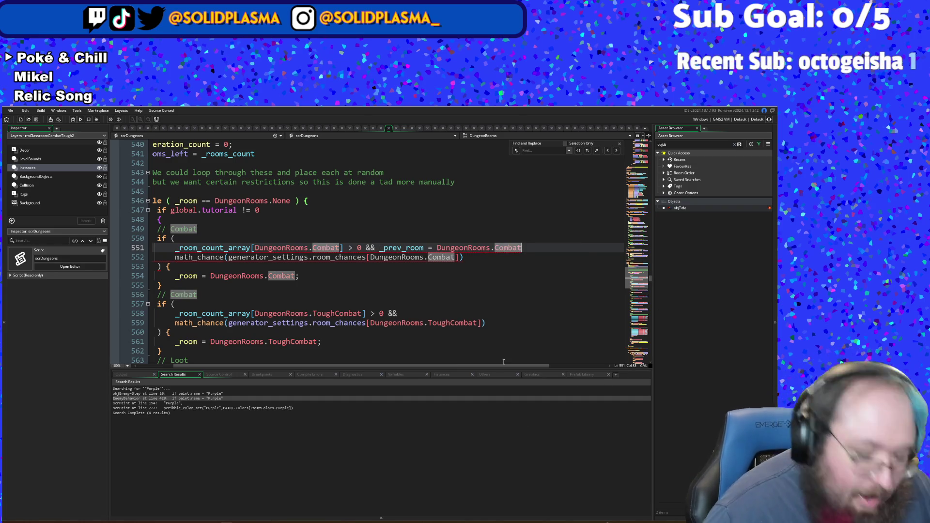
{"action": "type", "text": " &&"}
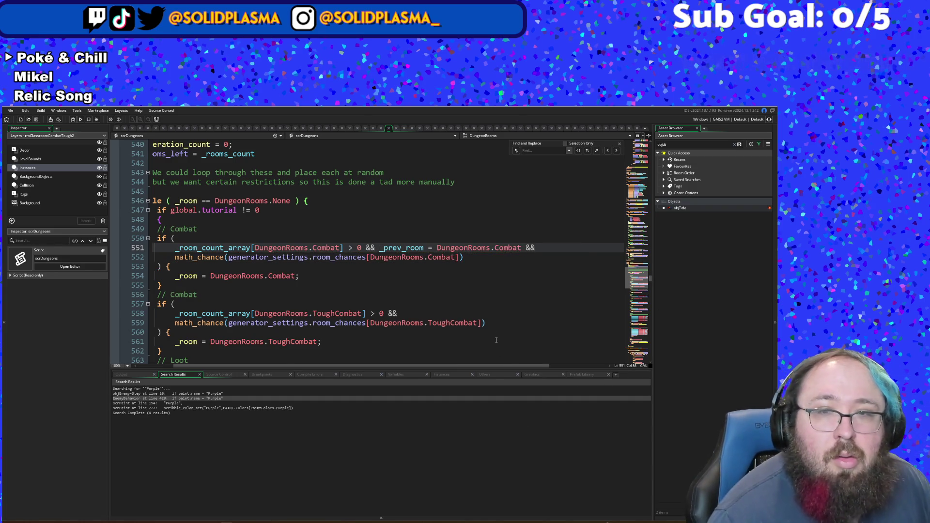
{"action": "key", "text": "Down"}
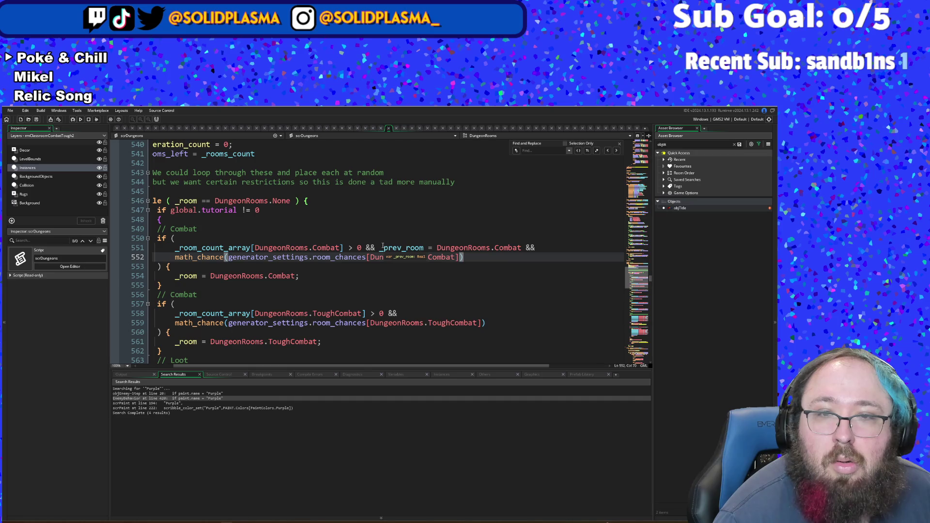
Step: Reuse that comparison on line 558 as '_prev_room = DungeonRooms.ToughCombat &&'
{"action": "left_click_drag", "start_coordinate": [380, 246], "coordinate": [595, 243]}
{"action": "key", "text": "ctrl+c"}
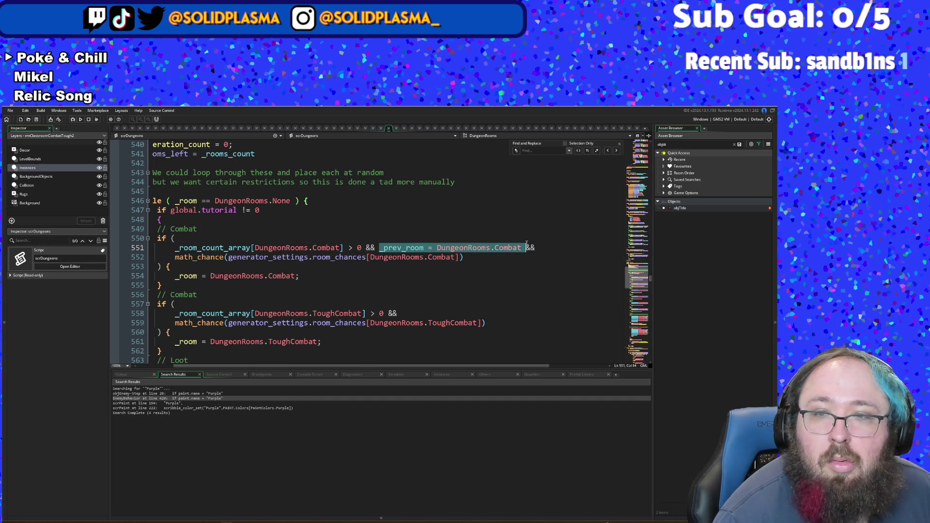
{"action": "left_click_drag", "start_coordinate": [526, 244], "coordinate": [535, 245]}
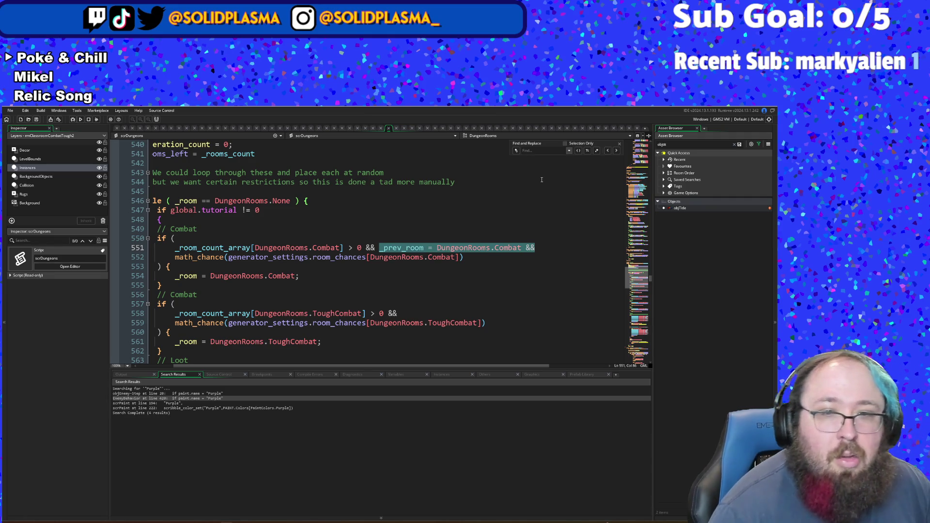
{"action": "left_click", "coordinate": [403, 313]}
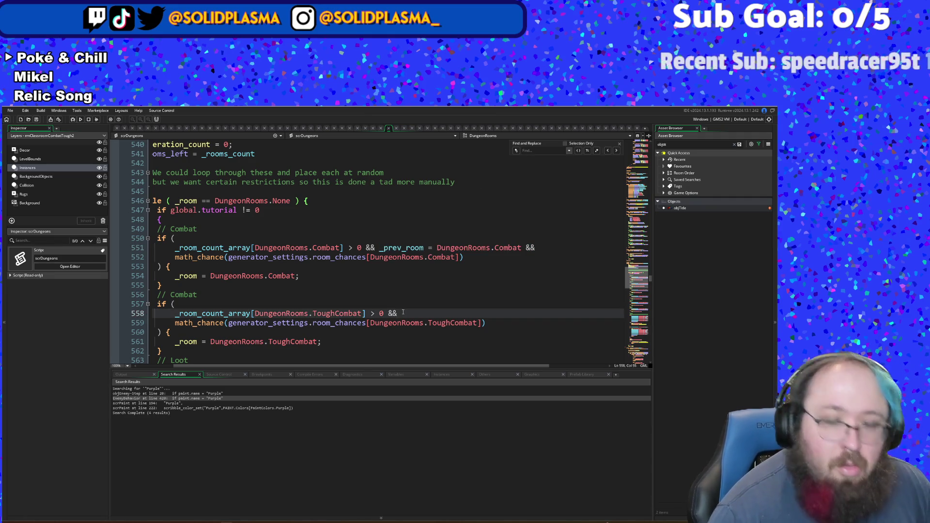
{"action": "key", "text": "ctrl+v"}
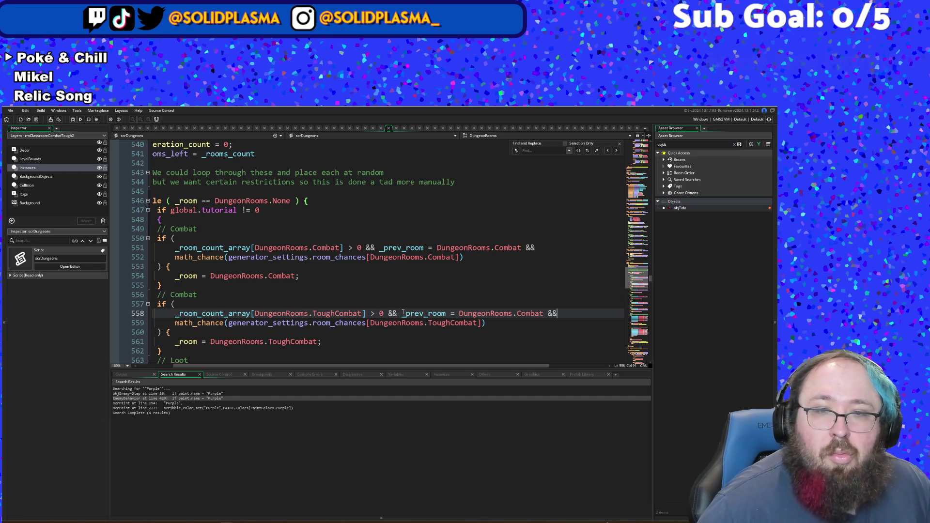
{"action": "key", "text": "Left"}
{"action": "key", "text": "Left"}
{"action": "key", "text": "Left"}
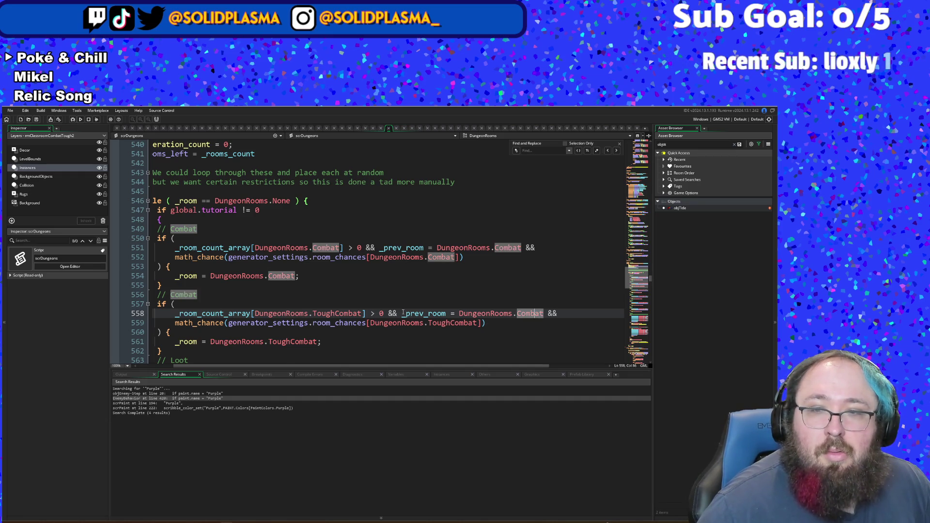
{"action": "type", "text": "Tough"}
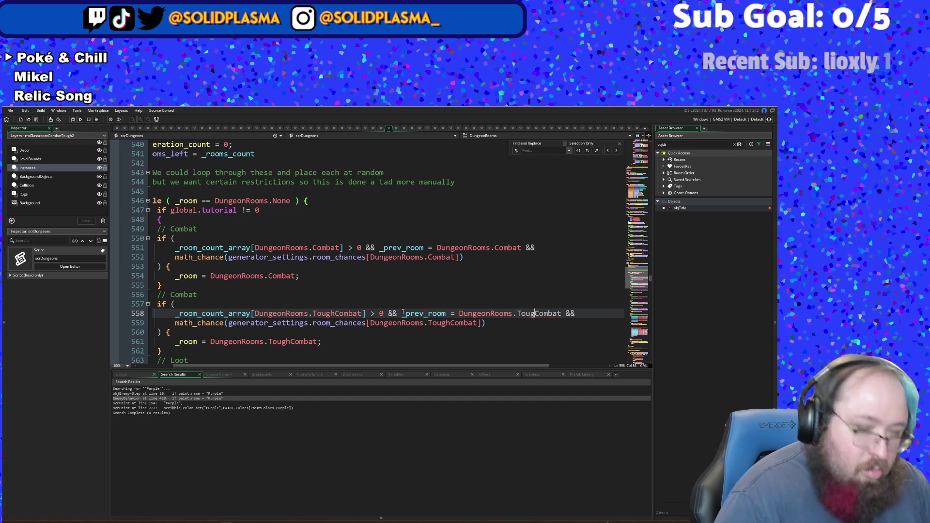
{"action": "scroll", "coordinate": [402, 312], "scroll_direction": "down", "scroll_amount": 4}
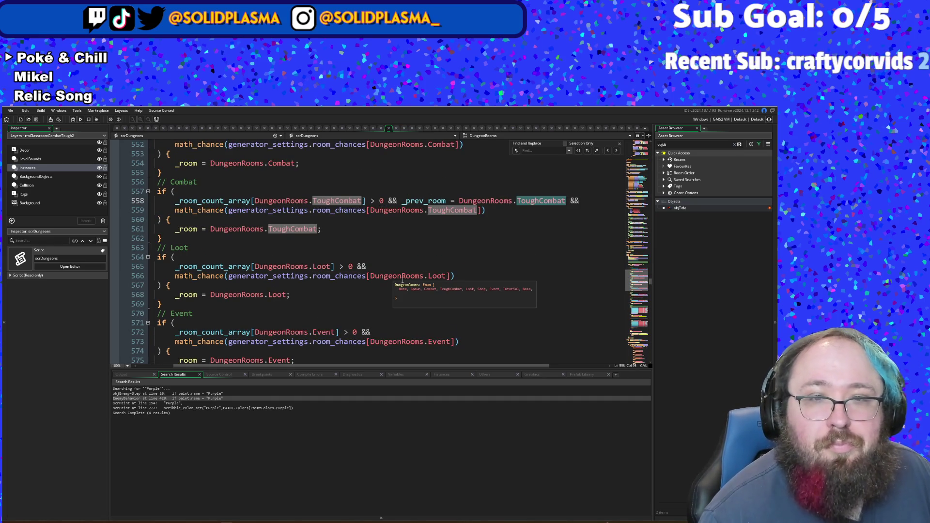
Step: Append '_prev_room = DungeonRooms.Loot &&' to the Loot condition on line 565
{"action": "left_click", "coordinate": [384, 264]}
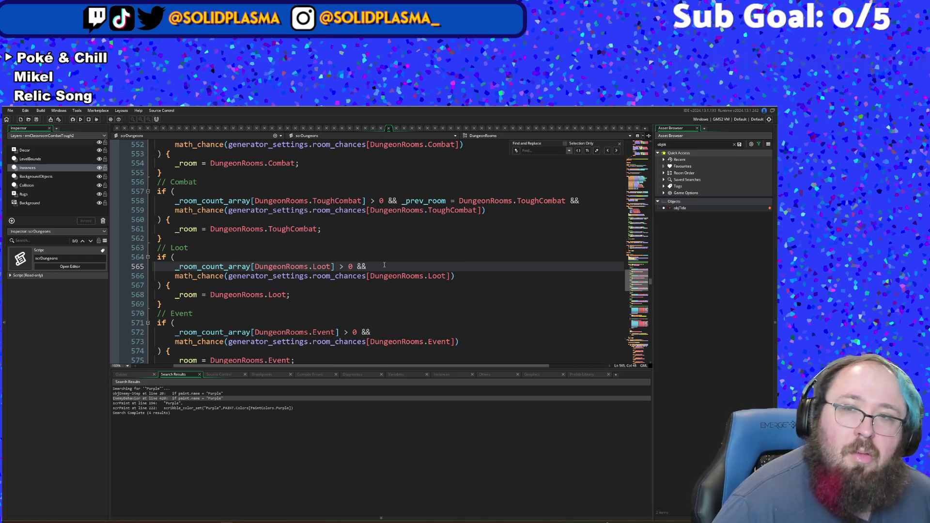
{"action": "type", "text": "_prev_room = DungeonRooms.Combat &&"}
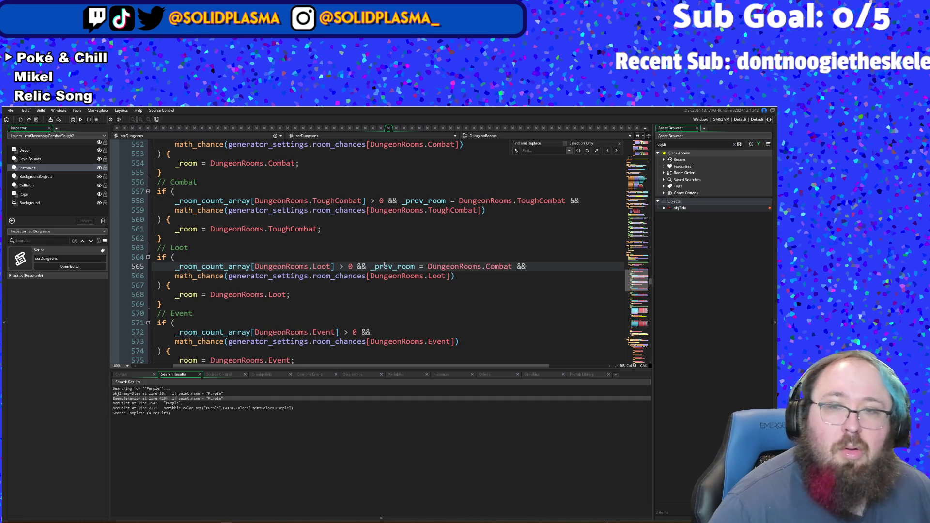
{"action": "key", "text": "ctrl+Left"}
{"action": "key", "text": "ctrl+Left"}
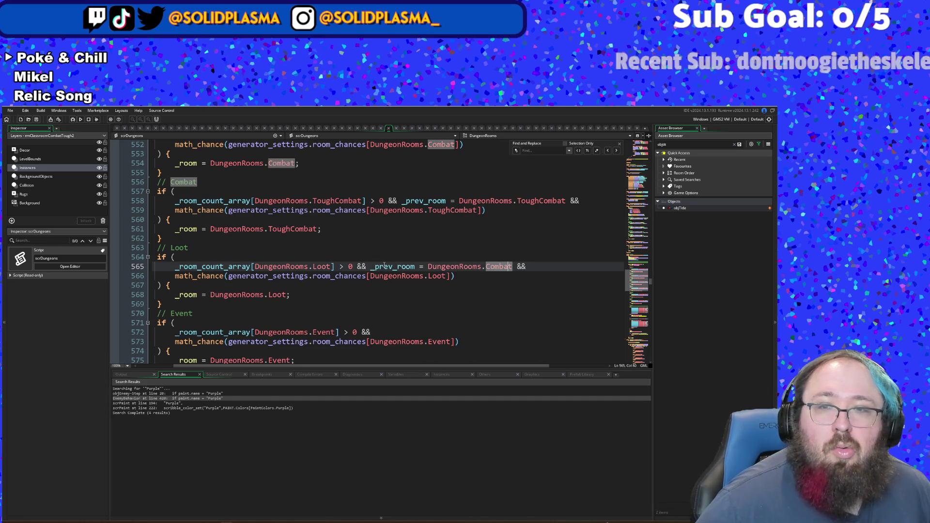
{"action": "key", "text": "ctrl+Delete"}
{"action": "type", "text": "Loot"}
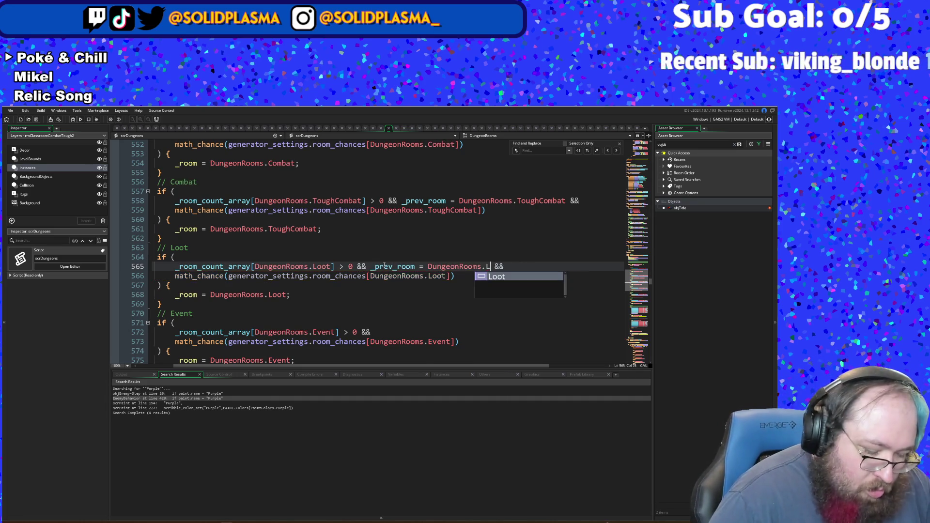
{"action": "left_click", "coordinate": [385, 326]}
Step: Add '_prev_room = DungeonRooms.Event &&' to the Event condition on line 572
{"action": "left_click", "coordinate": [381, 330]}
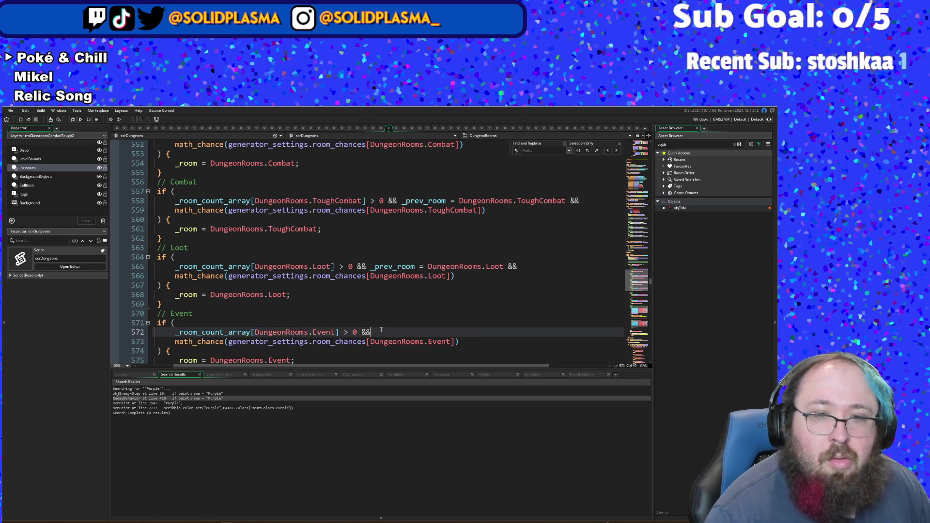
{"action": "key", "text": "ctrl+v"}
{"action": "key", "text": "ctrl+Left"}
{"action": "key", "text": "Left"}
{"action": "key", "text": "ctrl+shift+Left"}
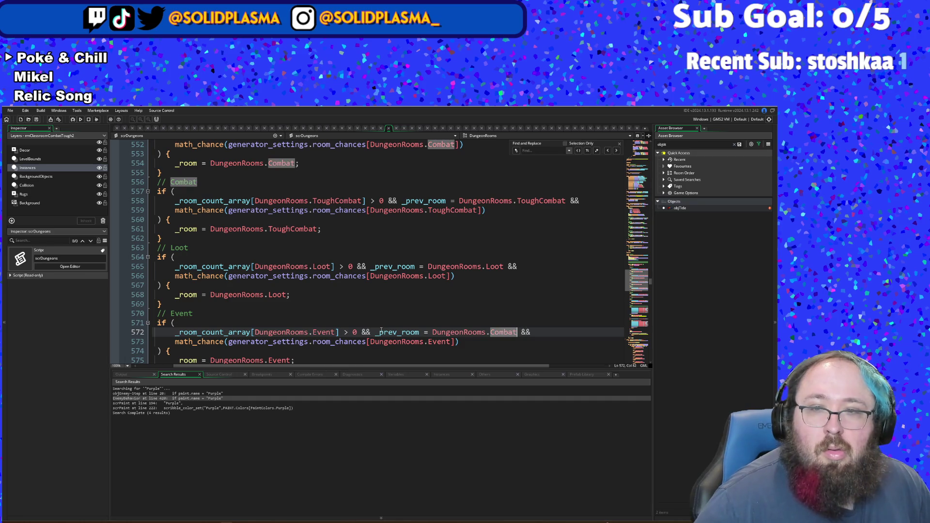
{"action": "type", "text": "Evd"}
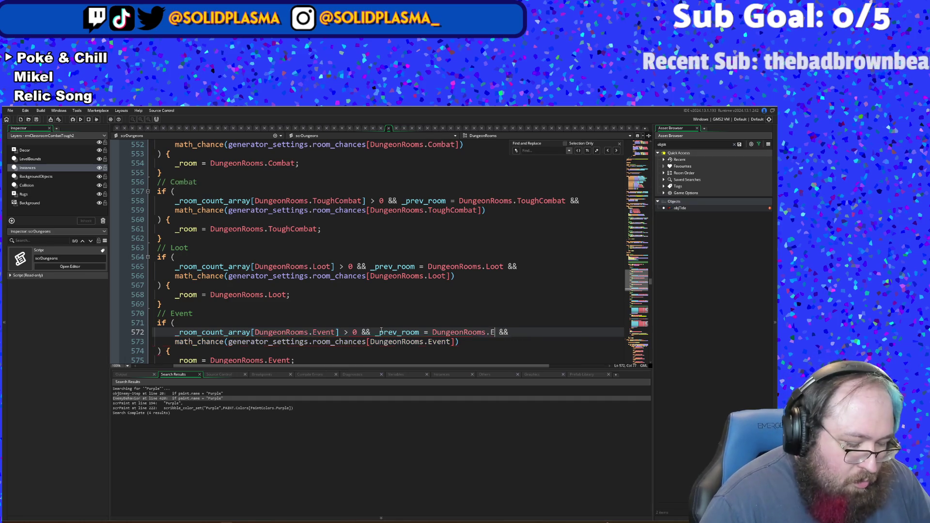
{"action": "key", "text": "BackSpace"}
{"action": "key", "text": "BackSpace"}
{"action": "type", "text": "e"}
{"action": "key", "text": "Return"}
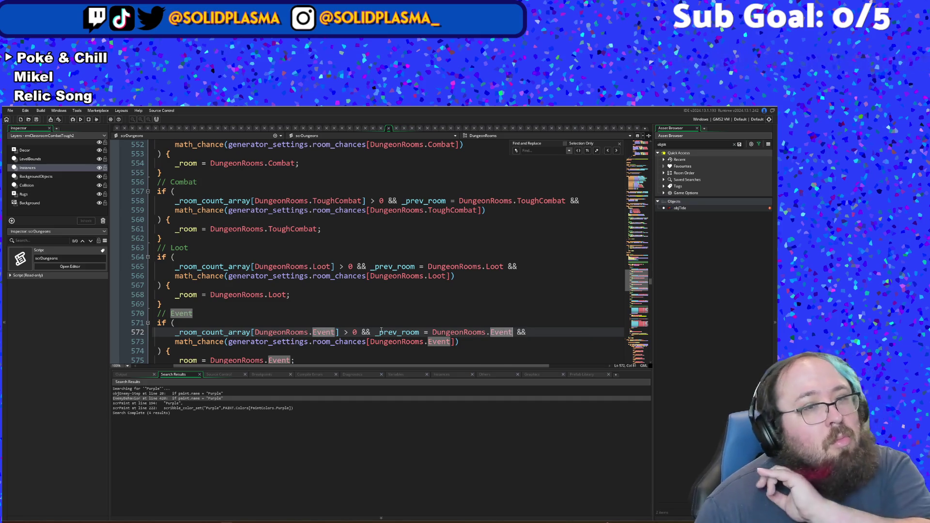
{"action": "scroll", "coordinate": [381, 330], "scroll_direction": "down", "scroll_amount": 4}
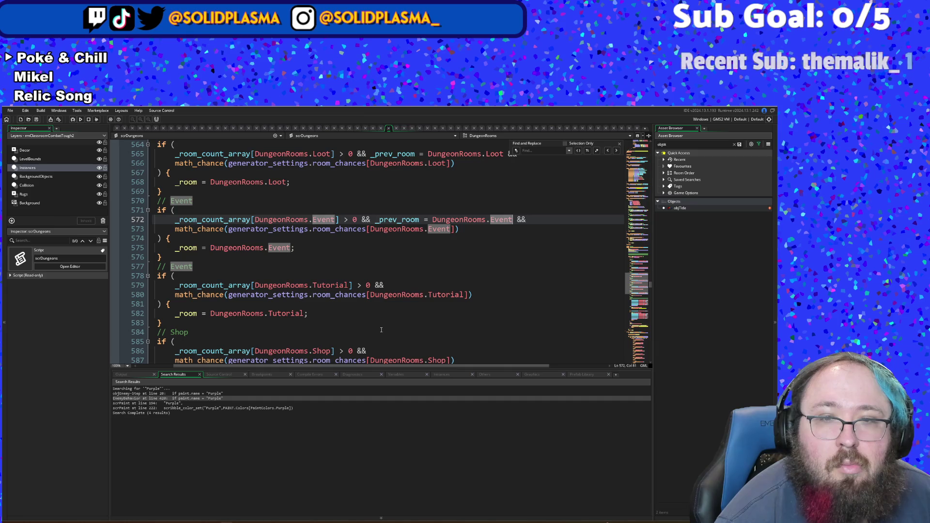
Step: Paste the _prev_room comparison onto the Tutorial condition, then undo it, leaving Tutorial unchanged
{"action": "left_click", "coordinate": [396, 284]}
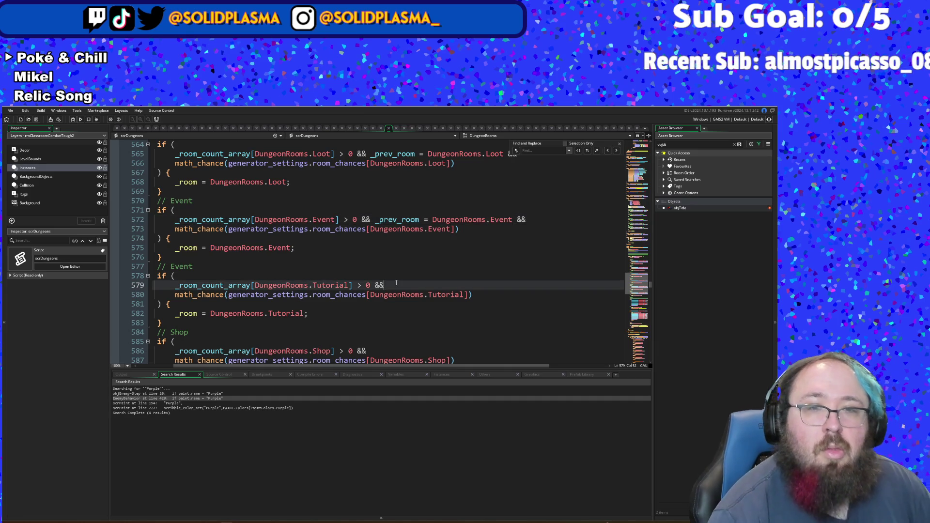
{"action": "key", "text": "ctrl+v"}
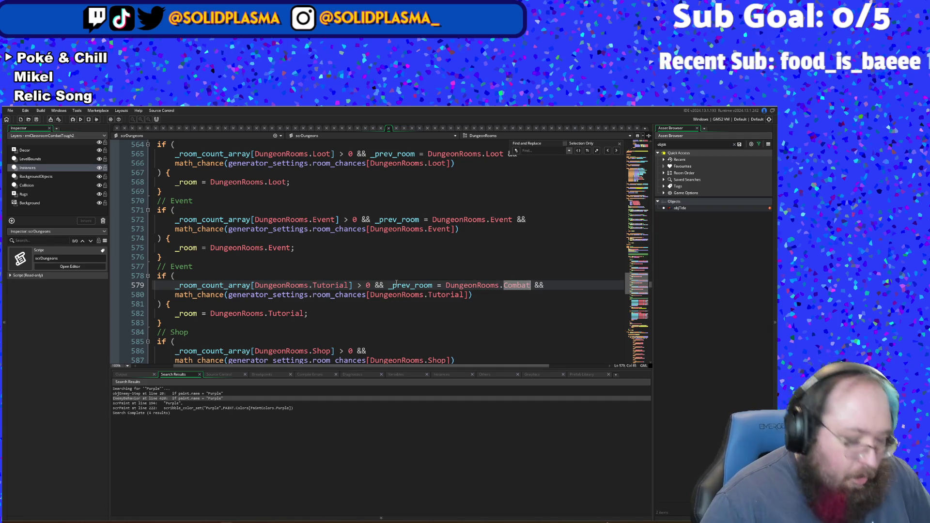
{"action": "key", "text": "ctrl+z"}
{"action": "key", "text": "ctrl+z"}
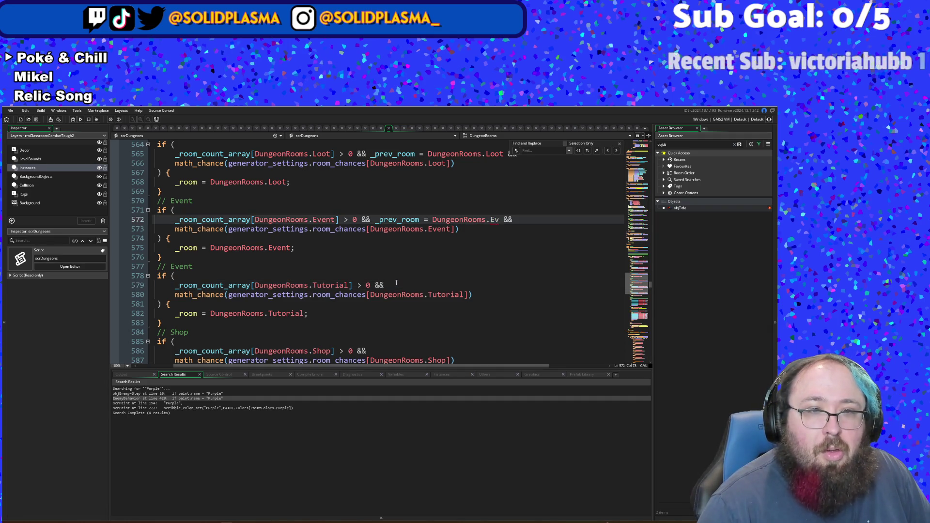
{"action": "type", "text": "ent"}
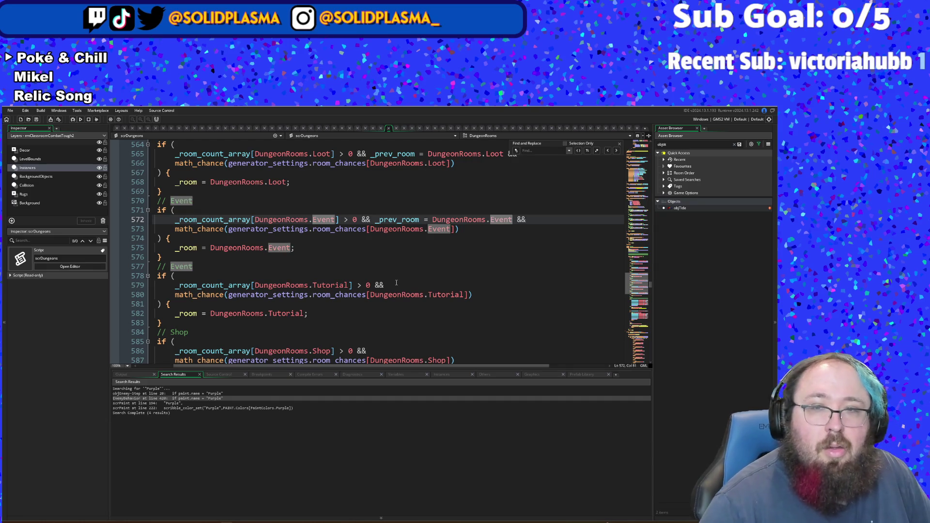
{"action": "left_click", "coordinate": [396, 285]}
{"action": "scroll", "coordinate": [388, 280], "scroll_direction": "down", "scroll_amount": 2}
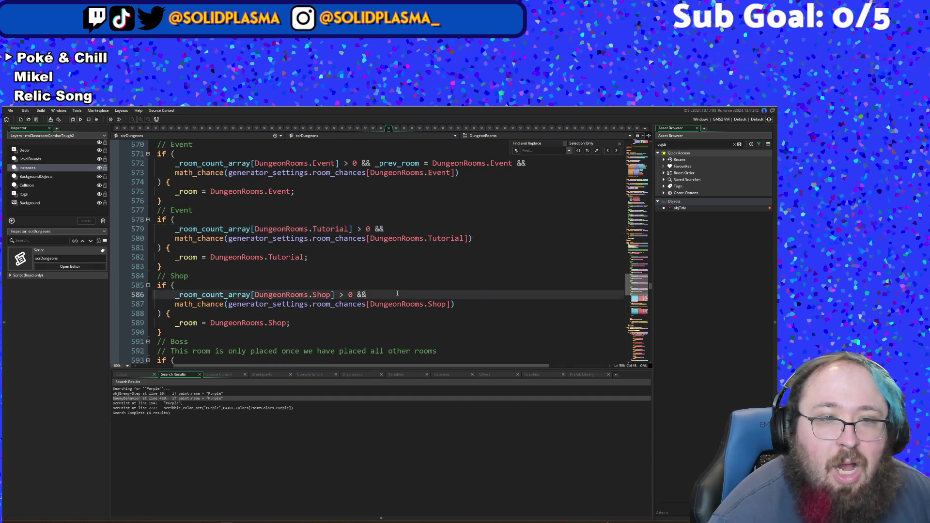
Step: Append '_prev_room = DungeonRooms.Shop &&' to the Shop condition
{"action": "left_click", "coordinate": [366, 294]}
{"action": "left_click", "coordinate": [364, 271]}
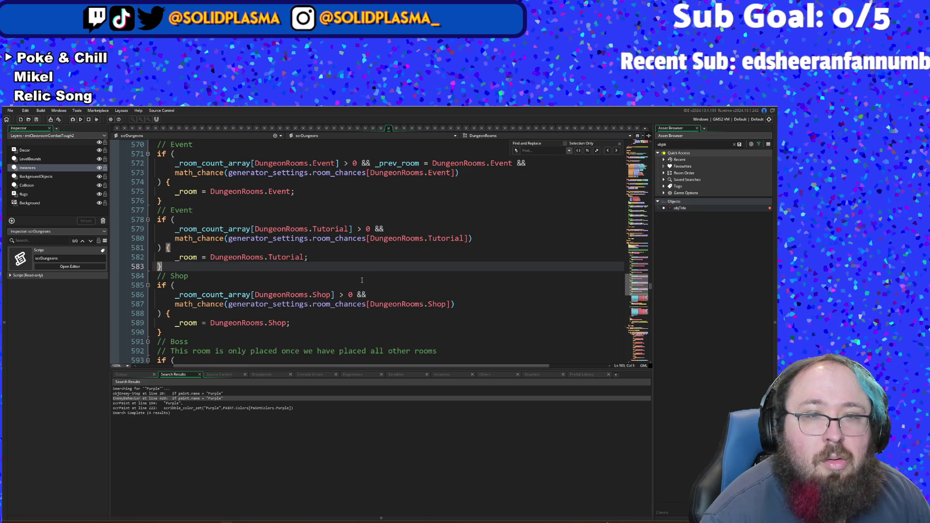
{"action": "left_click", "coordinate": [384, 295]}
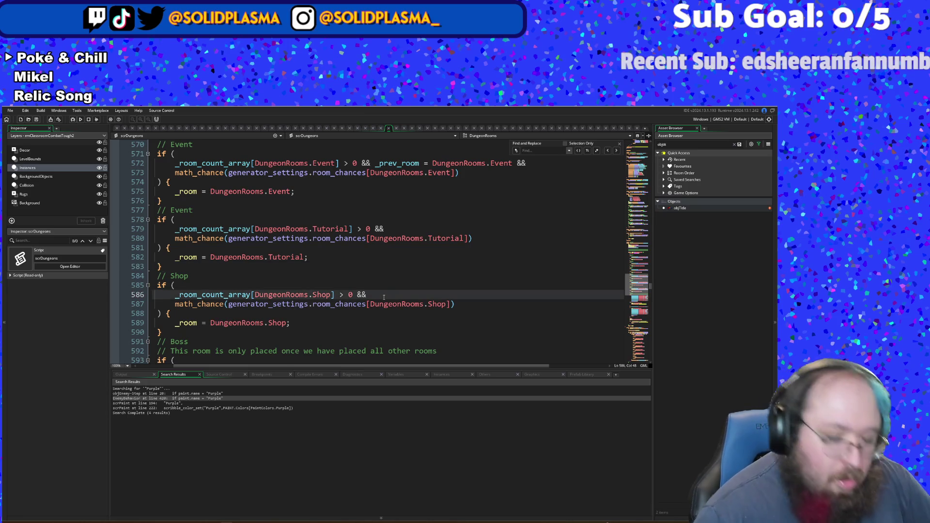
{"action": "type", "text": "_prev_room = DungeonRooms.Combat &&"}
{"action": "key", "text": "ctrl+Left"}
{"action": "key", "text": "ctrl+Left"}
{"action": "key", "text": "ctrl+shift+Right"}
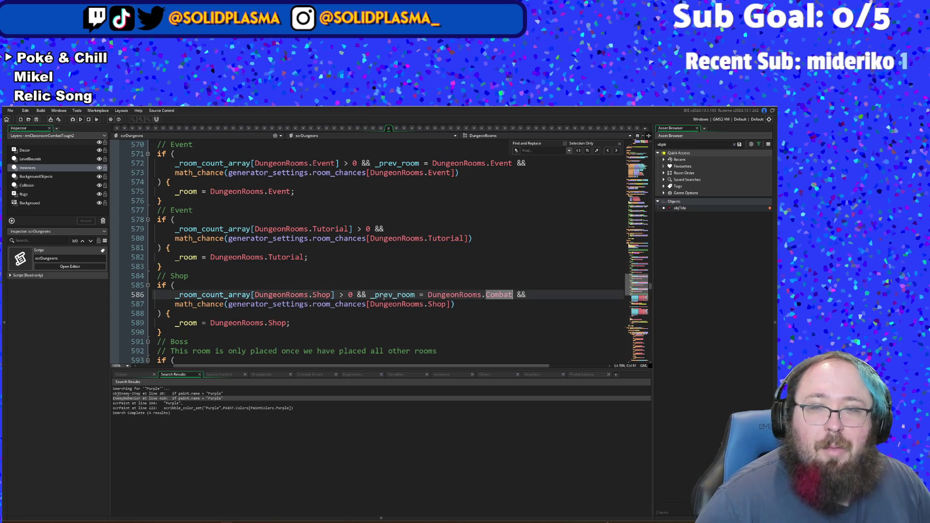
{"action": "type", "text": "Sho"}
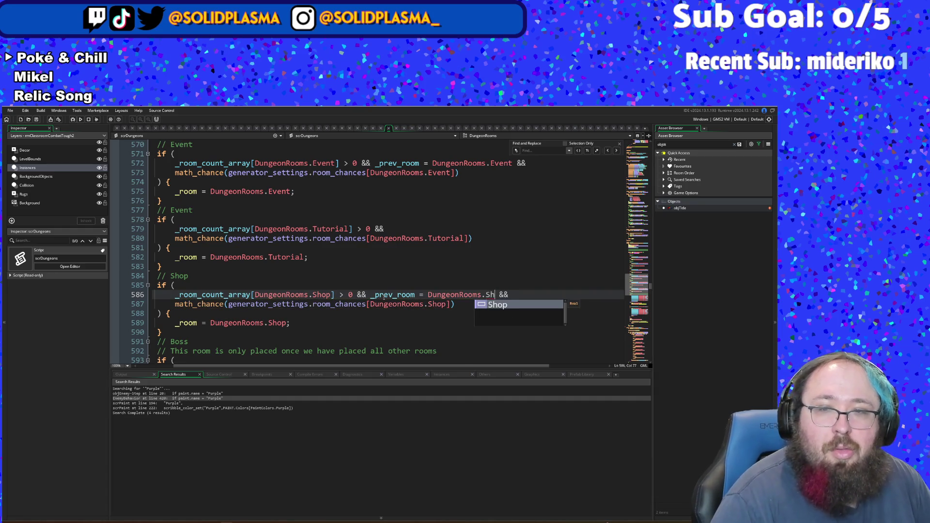
{"action": "type", "text": "p"}
{"action": "left_click", "coordinate": [356, 331]}
{"action": "scroll", "coordinate": [356, 329], "scroll_direction": "down", "scroll_amount": 2}
{"action": "scroll", "coordinate": [356, 329], "scroll_direction": "down", "scroll_amount": 2}
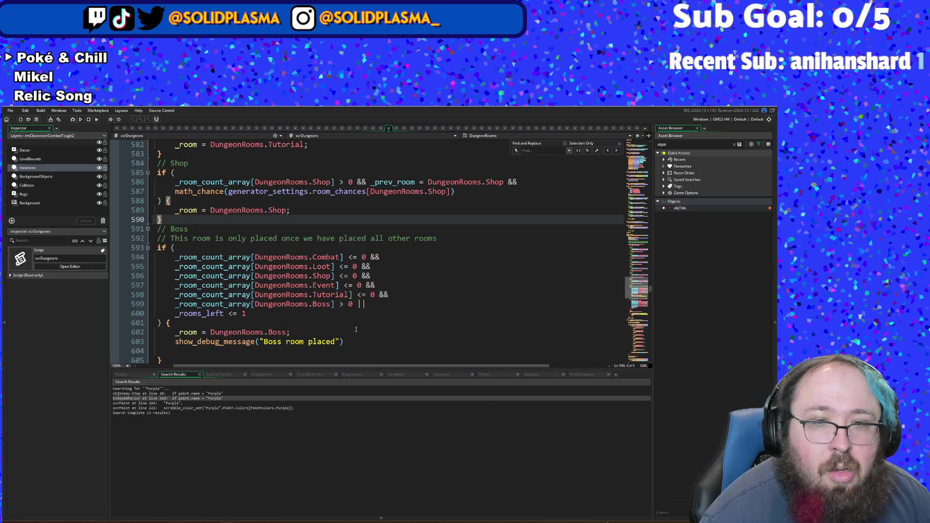
{"action": "scroll", "coordinate": [356, 329], "scroll_direction": "down", "scroll_amount": 4}
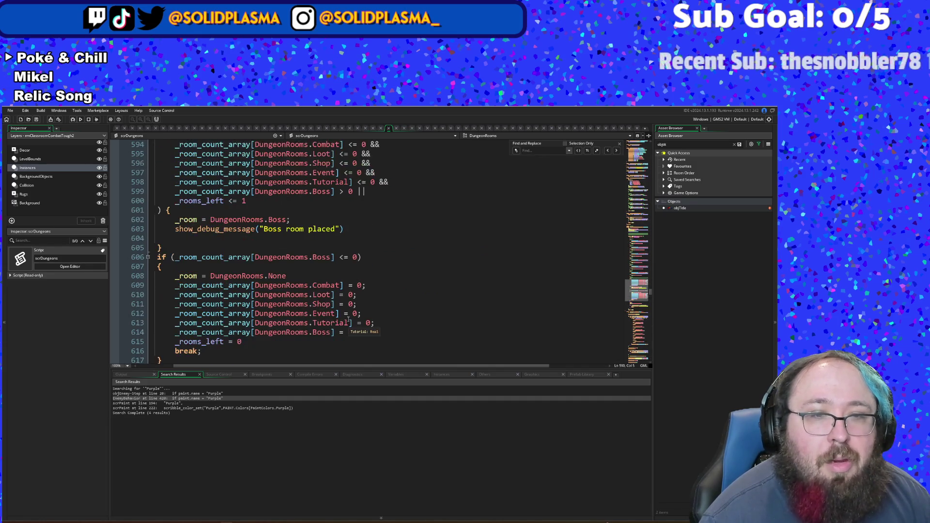
{"action": "scroll", "coordinate": [348, 319], "scroll_direction": "down", "scroll_amount": 2}
{"action": "type", "text": "0;"}
{"action": "left_click", "coordinate": [298, 287]}
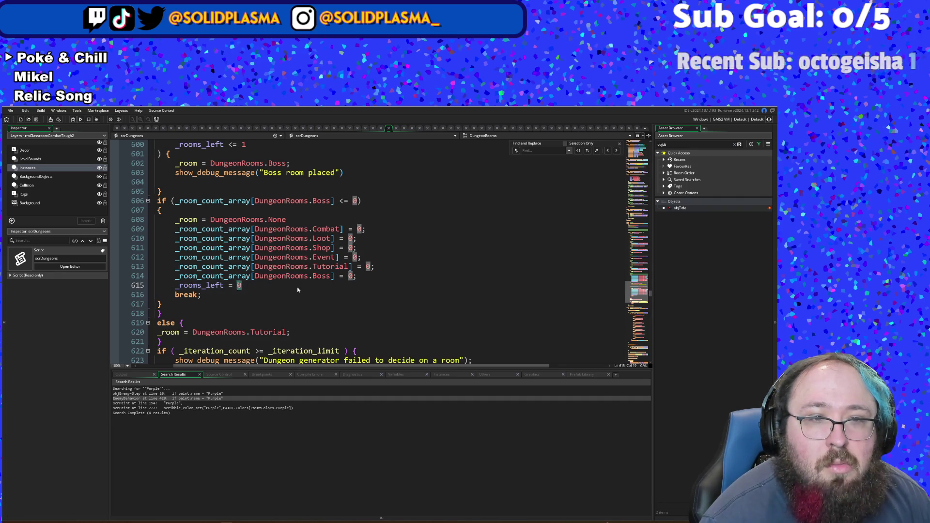
{"action": "scroll", "coordinate": [314, 287], "scroll_direction": "up", "scroll_amount": 20}
{"action": "scroll", "coordinate": [337, 286], "scroll_direction": "up", "scroll_amount": 14}
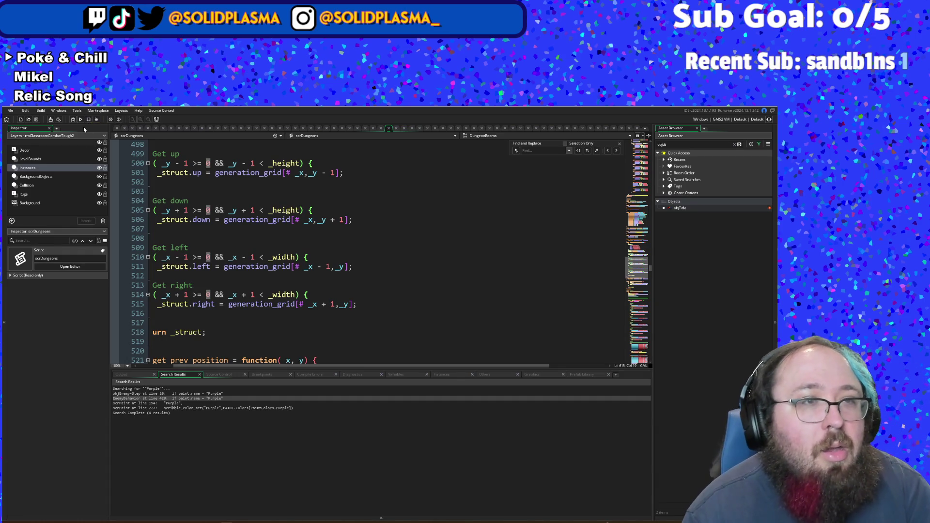
{"action": "left_click", "coordinate": [72, 120]}
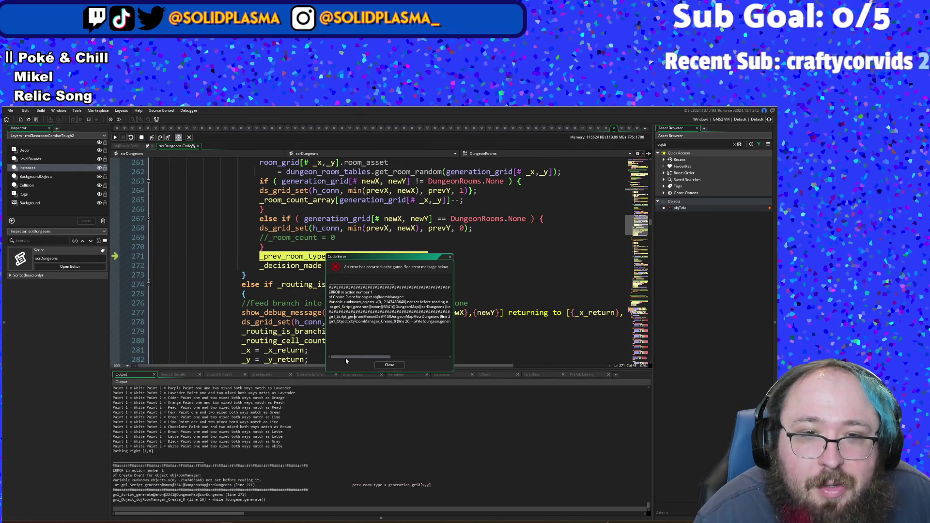
Step: Move the Code Error dialog aside to read line 271's grid lookup, then close it
{"action": "mouse_move", "coordinate": [366, 256]}
{"action": "left_mouse_down"}
{"action": "mouse_move", "coordinate": [411, 365]}
{"action": "mouse_move", "coordinate": [457, 280]}
{"action": "mouse_move", "coordinate": [465, 212]}
{"action": "left_mouse_up"}
{"action": "left_click", "coordinate": [490, 316]}
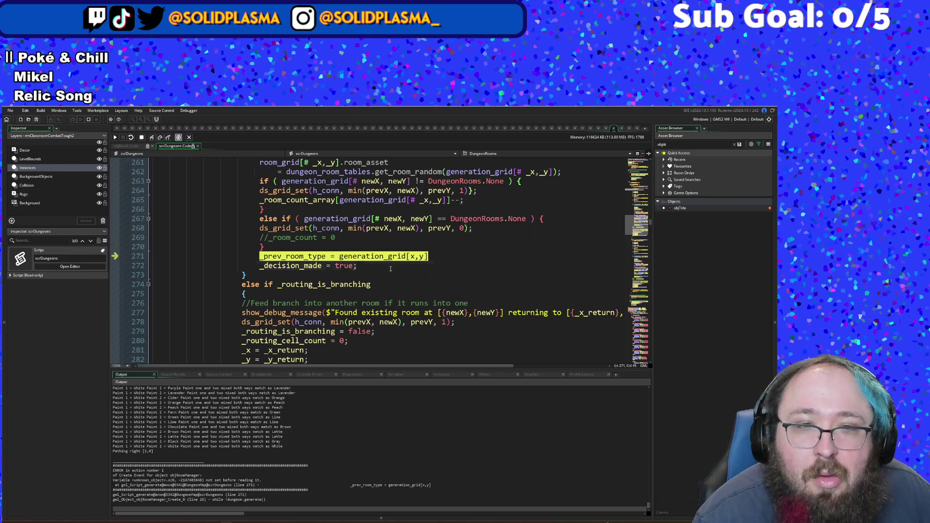
Step: Review how _prev_room_type is used in scrDungeons, then stop the running game
{"action": "scroll", "coordinate": [300, 248], "scroll_direction": "up", "scroll_amount": 4}
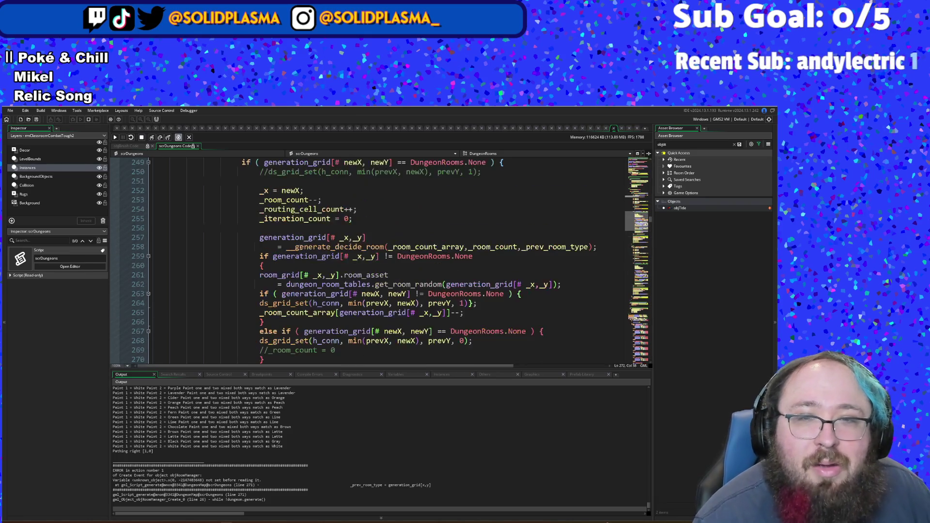
{"action": "scroll", "coordinate": [300, 247], "scroll_direction": "down", "scroll_amount": 2}
{"action": "scroll", "coordinate": [300, 248], "scroll_direction": "up", "scroll_amount": 2}
{"action": "scroll", "coordinate": [307, 249], "scroll_direction": "up", "scroll_amount": 12}
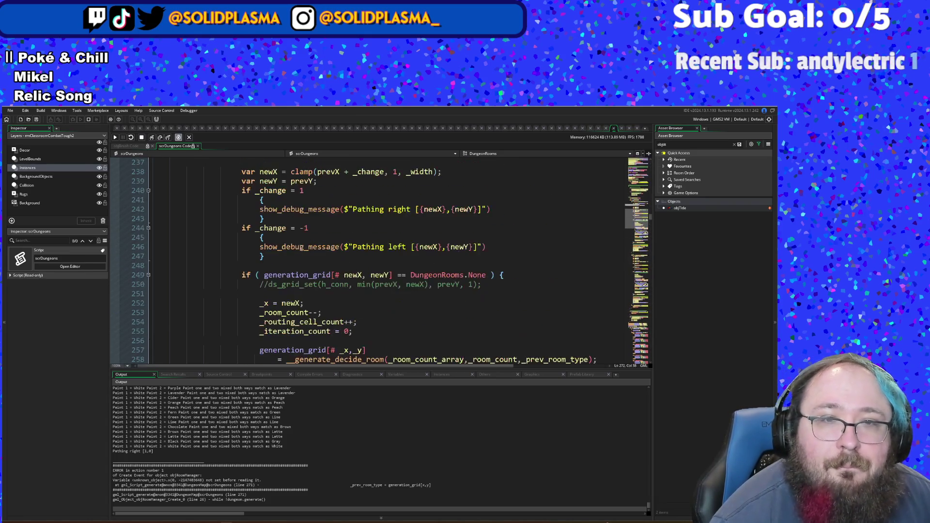
{"action": "scroll", "coordinate": [314, 250], "scroll_direction": "up", "scroll_amount": 16}
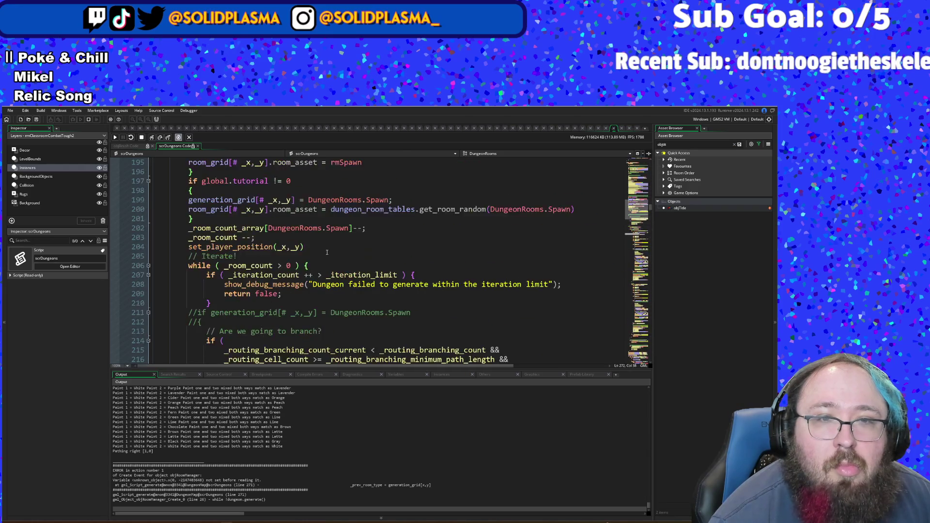
{"action": "scroll", "coordinate": [327, 252], "scroll_direction": "down", "scroll_amount": 2}
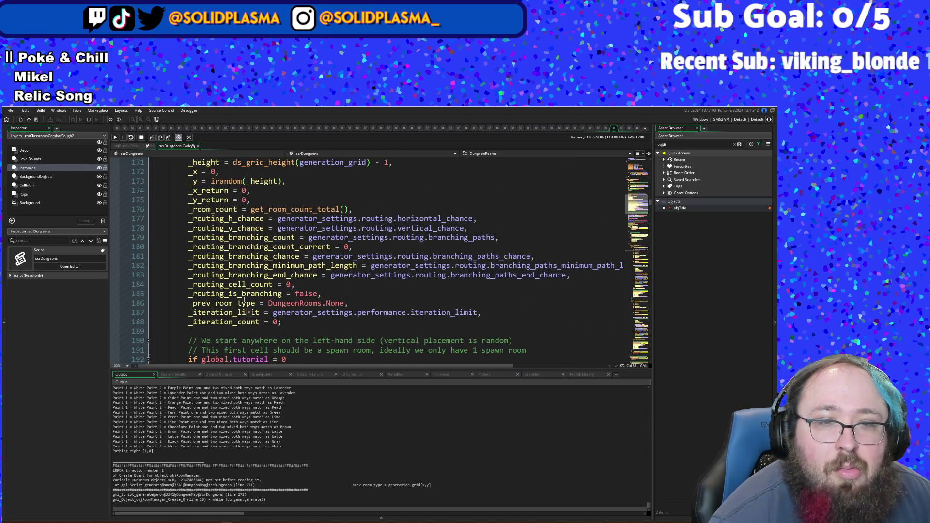
{"action": "scroll", "coordinate": [257, 305], "scroll_direction": "down", "scroll_amount": 16}
{"action": "scroll", "coordinate": [263, 298], "scroll_direction": "down", "scroll_amount": 16}
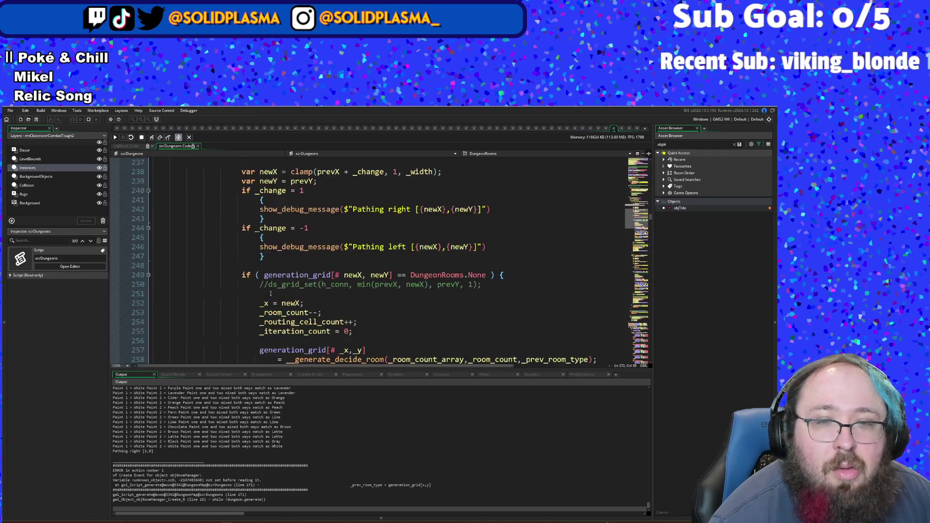
{"action": "scroll", "coordinate": [271, 302], "scroll_direction": "up", "scroll_amount": 20}
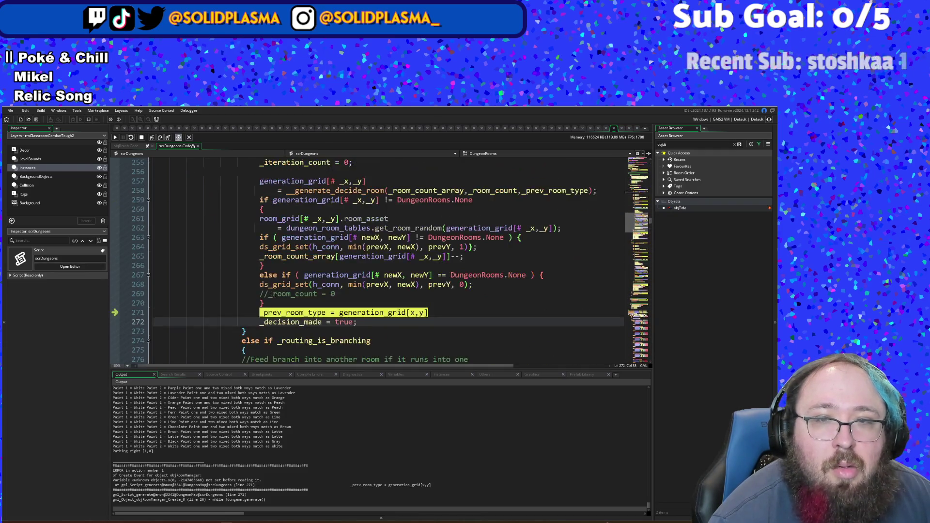
{"action": "scroll", "coordinate": [288, 296], "scroll_direction": "up", "scroll_amount": 8}
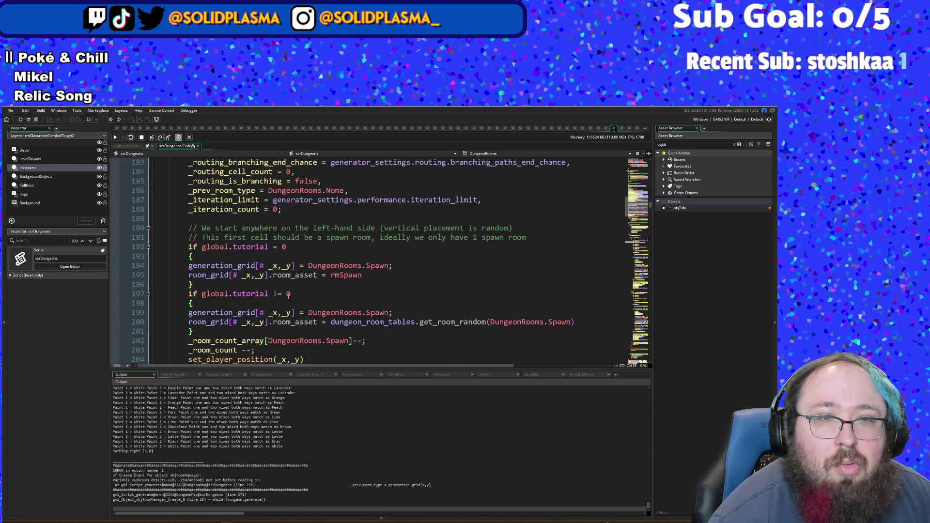
{"action": "scroll", "coordinate": [288, 296], "scroll_direction": "down", "scroll_amount": 20}
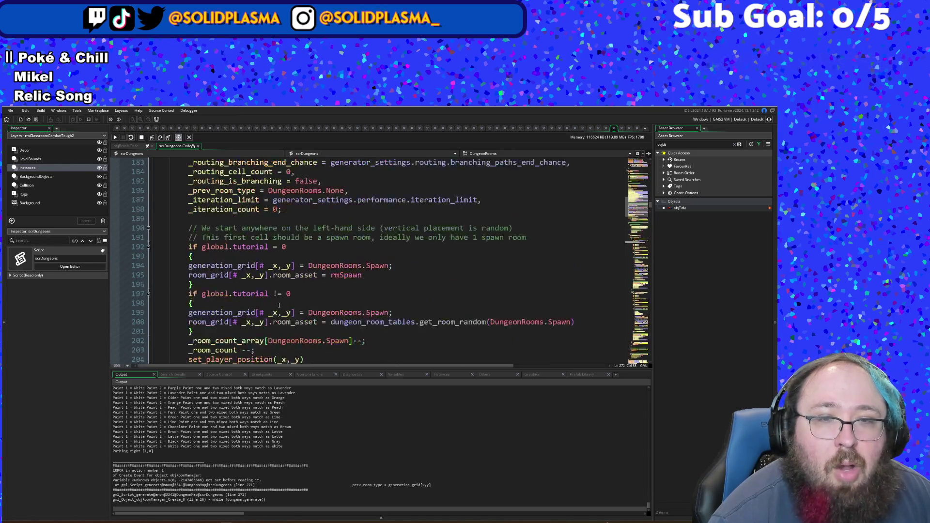
{"action": "scroll", "coordinate": [281, 301], "scroll_direction": "down", "scroll_amount": 10}
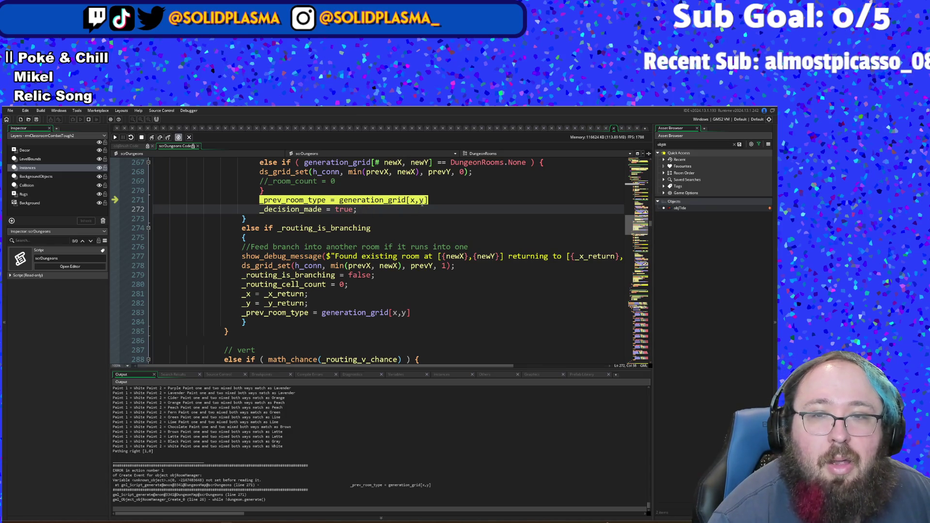
{"action": "scroll", "coordinate": [415, 196], "scroll_direction": "up", "scroll_amount": 6}
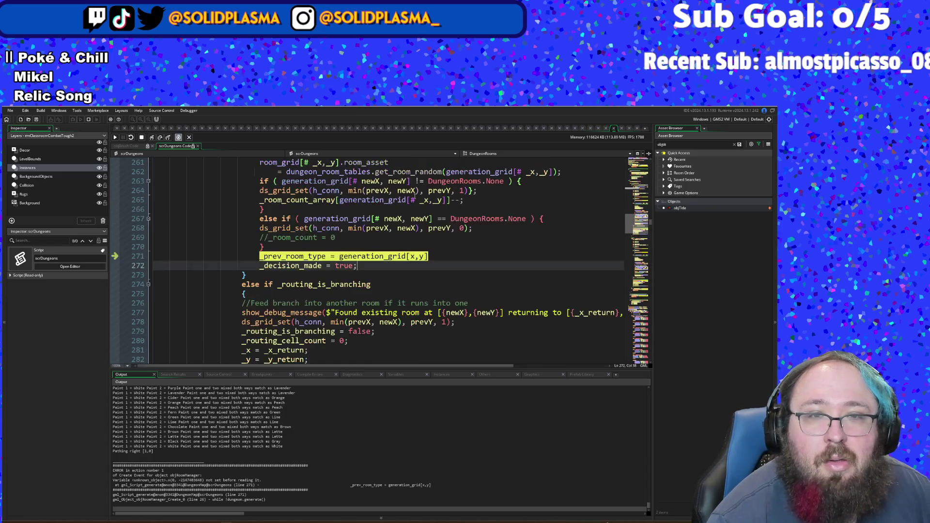
{"action": "scroll", "coordinate": [414, 196], "scroll_direction": "down", "scroll_amount": 4}
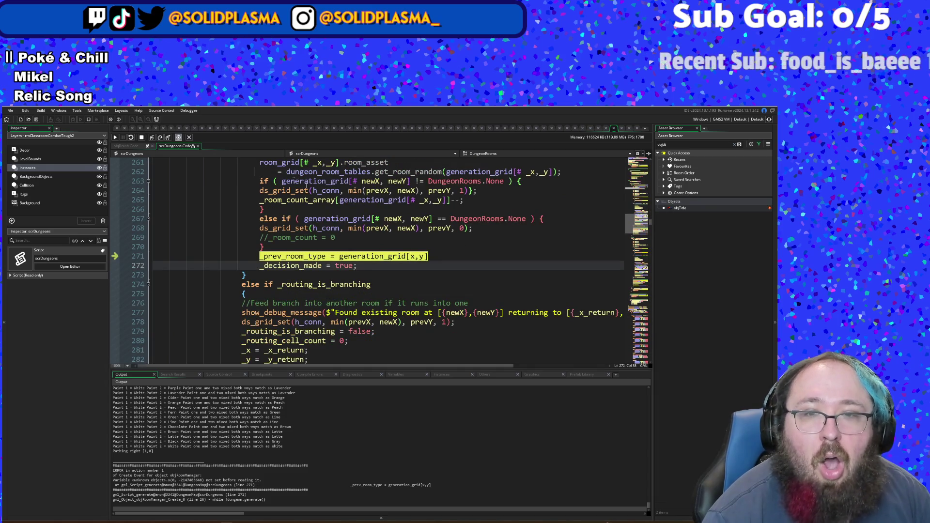
{"action": "left_click", "coordinate": [141, 138]}
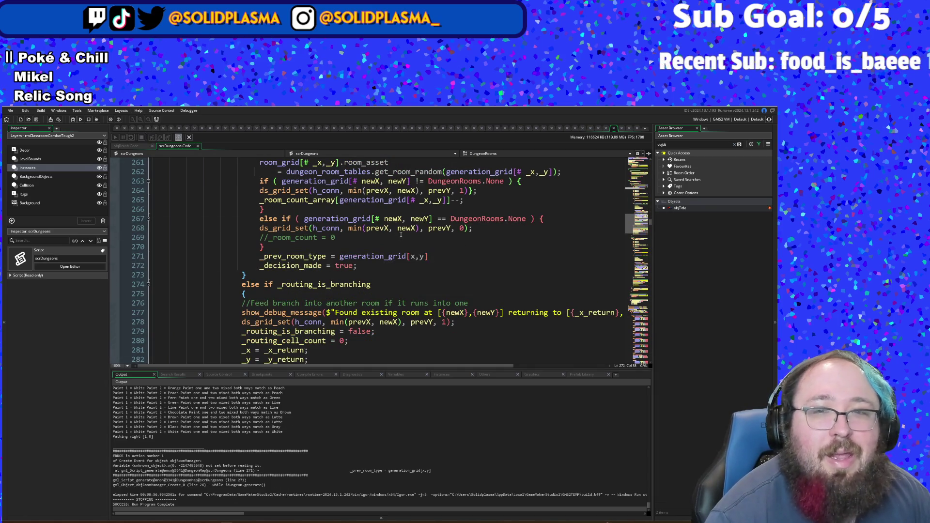
Step: Change line 271 to 'generation_grid[_x,_y]' and rerun the game
{"action": "left_click", "coordinate": [410, 257]}
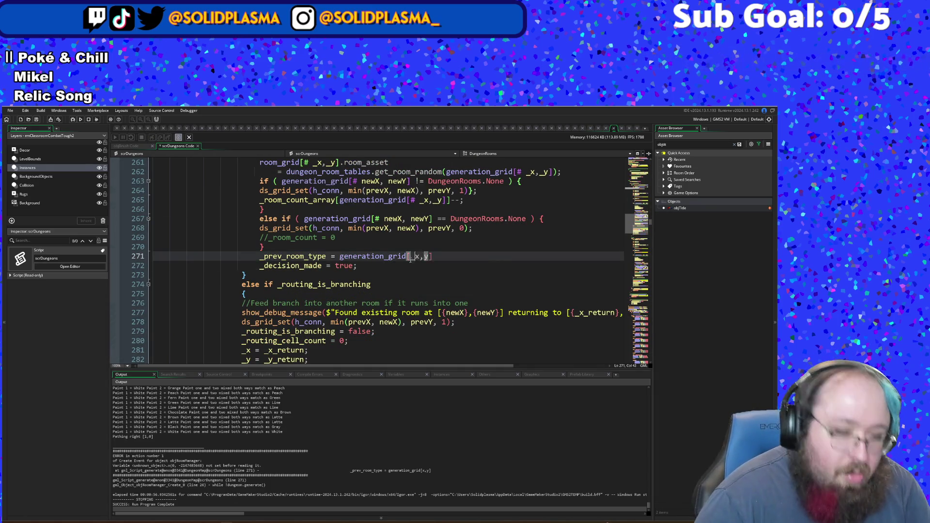
{"action": "type", "text": "_"}
{"action": "key", "text": "Right"}
{"action": "key", "text": "Right"}
{"action": "type", "text": "_"}
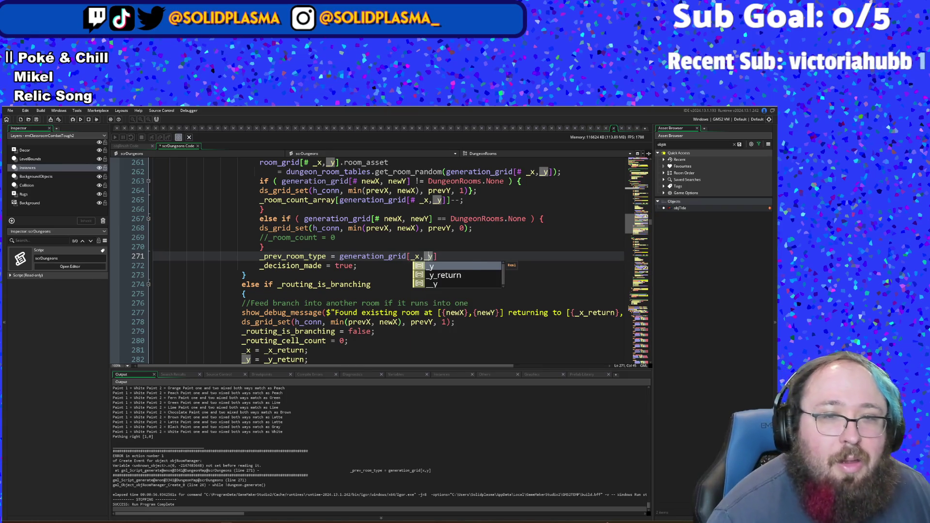
{"action": "left_click", "coordinate": [341, 243]}
{"action": "left_click", "coordinate": [75, 119]}
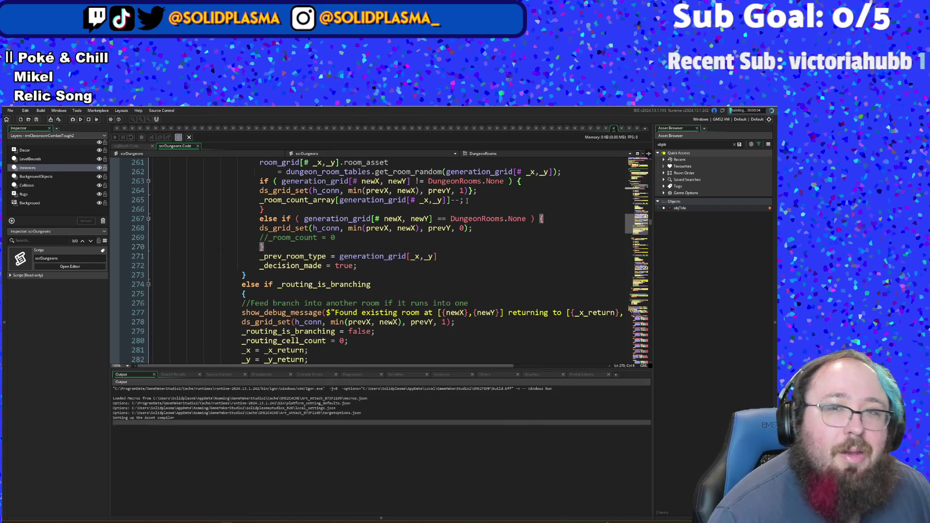